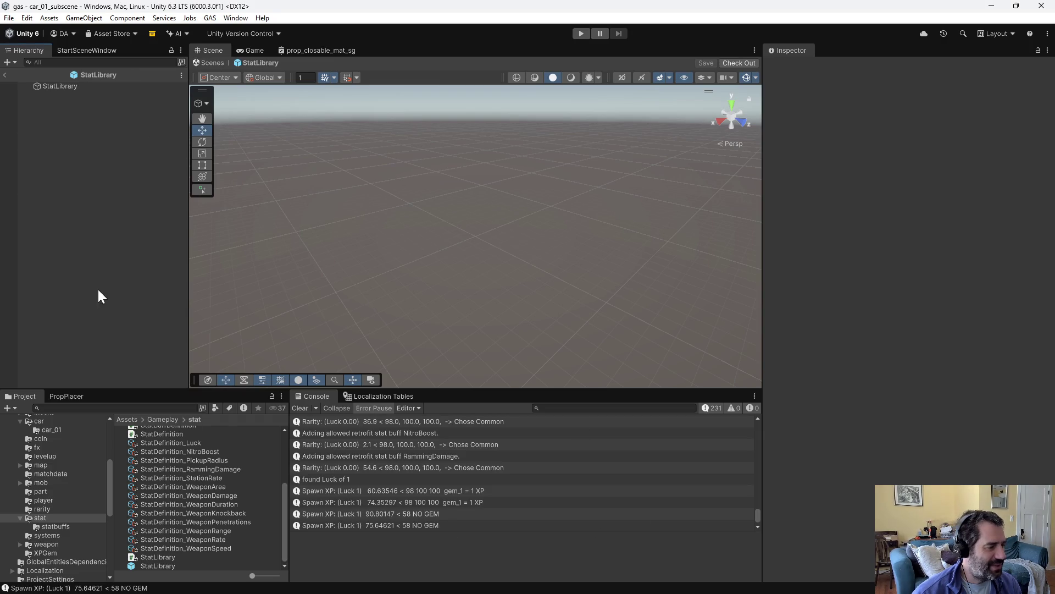
Step: Switch from Unity past Perforce to Blender and orbit around the nitro_tank model
scroll(41, 477, "up", 3)
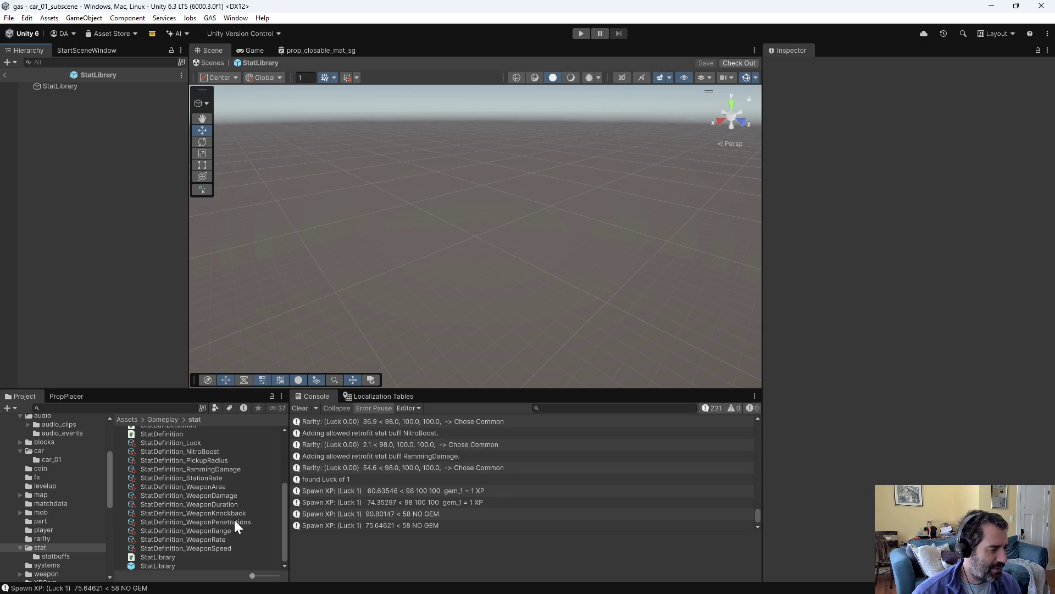
scroll(67, 564, "up", 5)
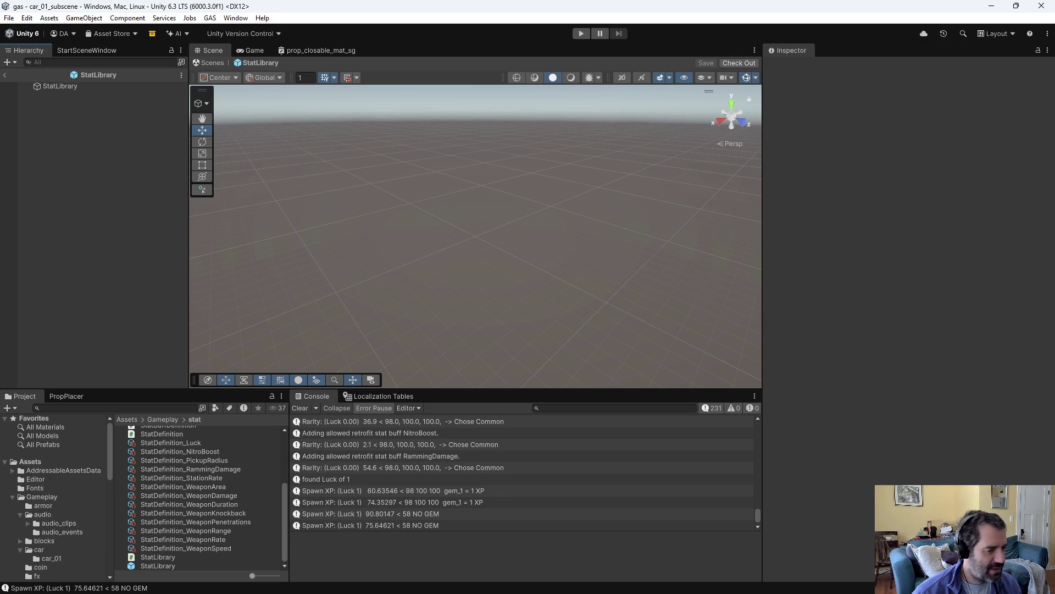
key("alt+Tab")
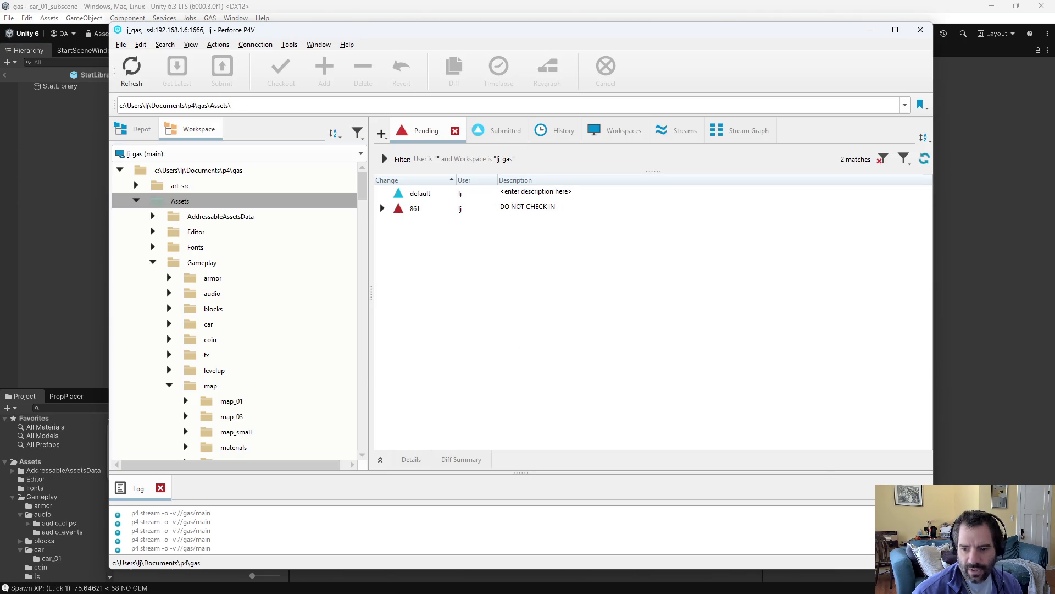
key("alt+Tab")
mouse_move(622, 242)
middle_mouse_down()
mouse_move(618, 302)
mouse_move(518, 290)
mouse_move(566, 270)
mouse_move(452, 246)
mouse_move(511, 250)
middle_mouse_up()
scroll(540, 256, "down", 2)
left_click(942, 127)
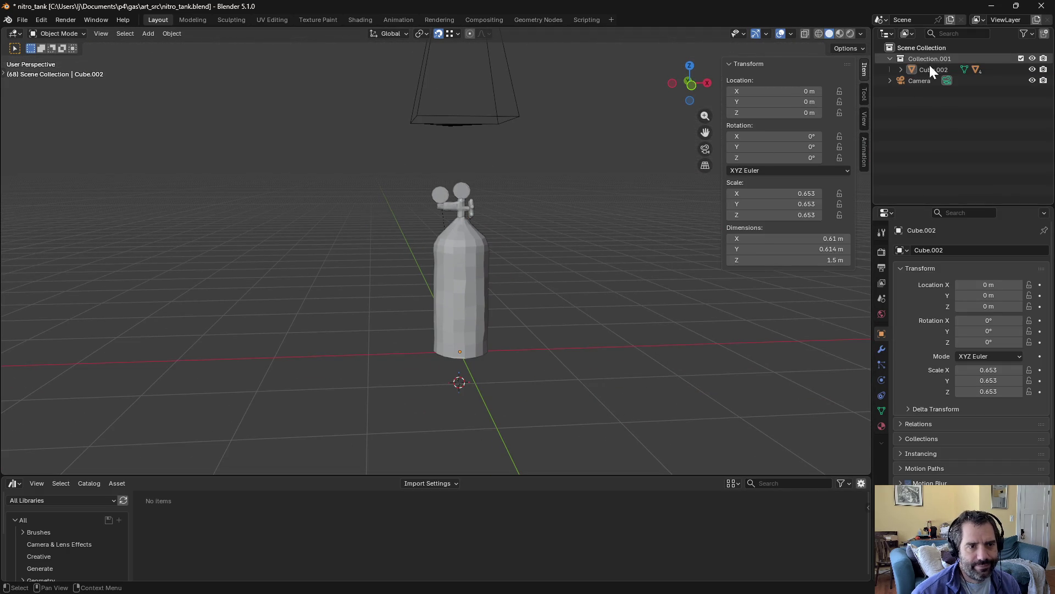
left_click(902, 69)
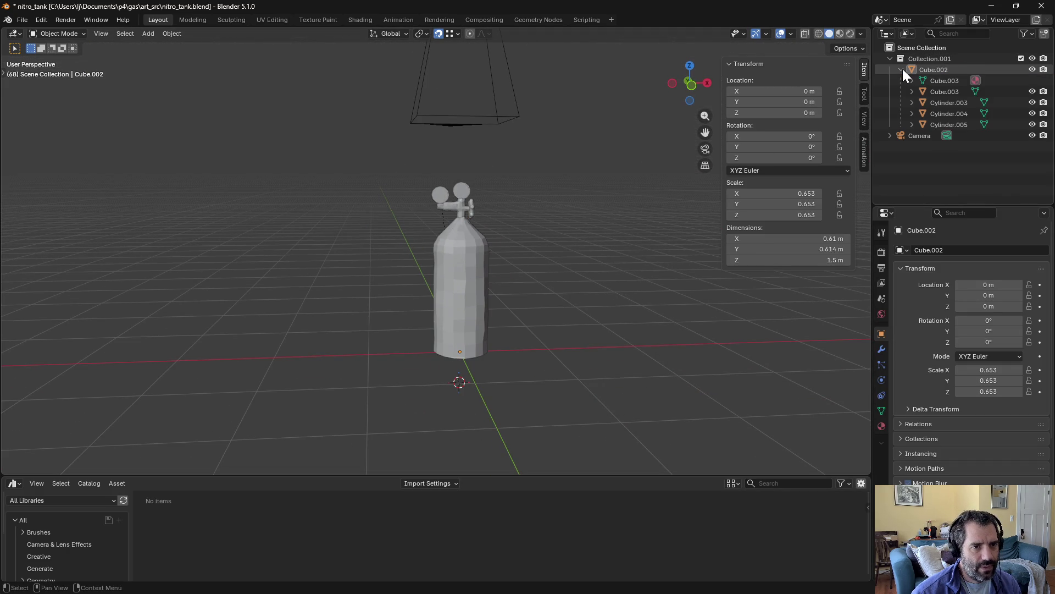
left_click(901, 69)
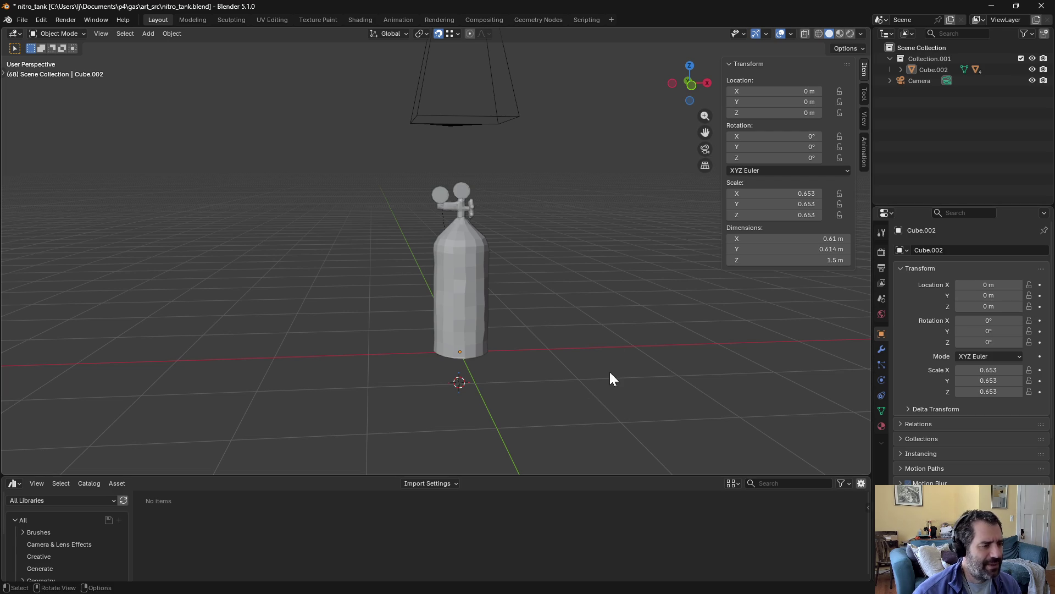
mouse_move(587, 325)
middle_mouse_down()
mouse_move(589, 315)
mouse_move(507, 322)
mouse_move(498, 314)
mouse_move(537, 315)
mouse_move(562, 285)
mouse_move(644, 252)
mouse_move(558, 278)
middle_mouse_up()
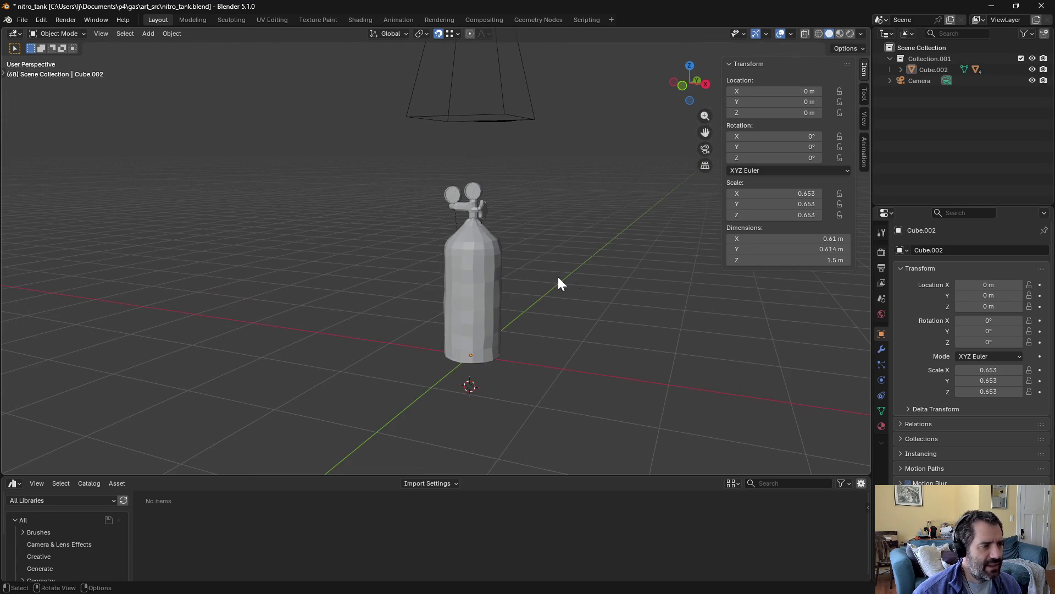
Step: Duplicate Collection.001 and move the four valve parts, Cube.004 to Cylinder.006, into Collection.002
right_click(932, 58)
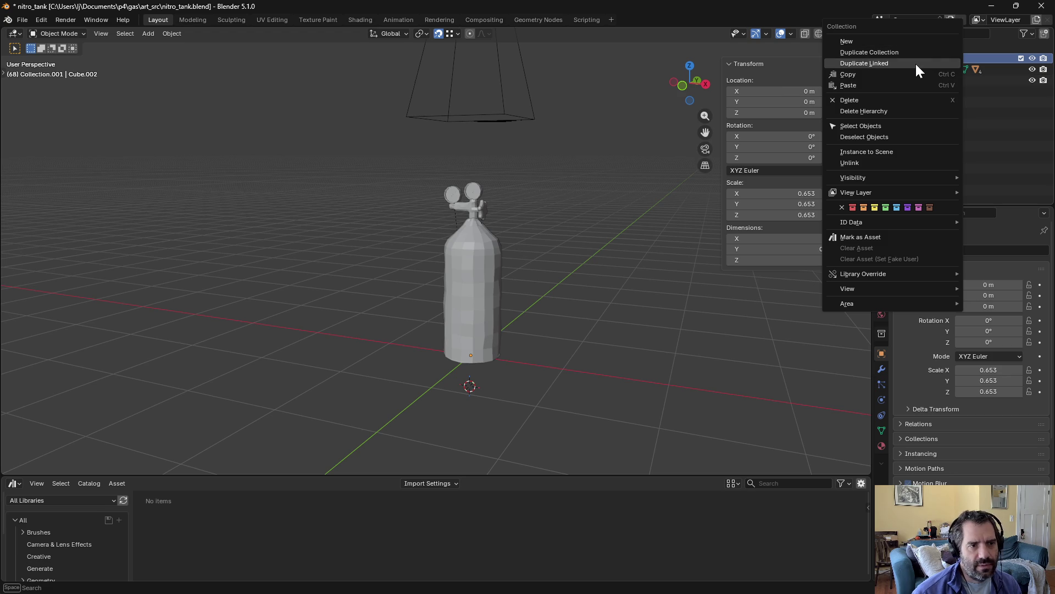
left_click(908, 52)
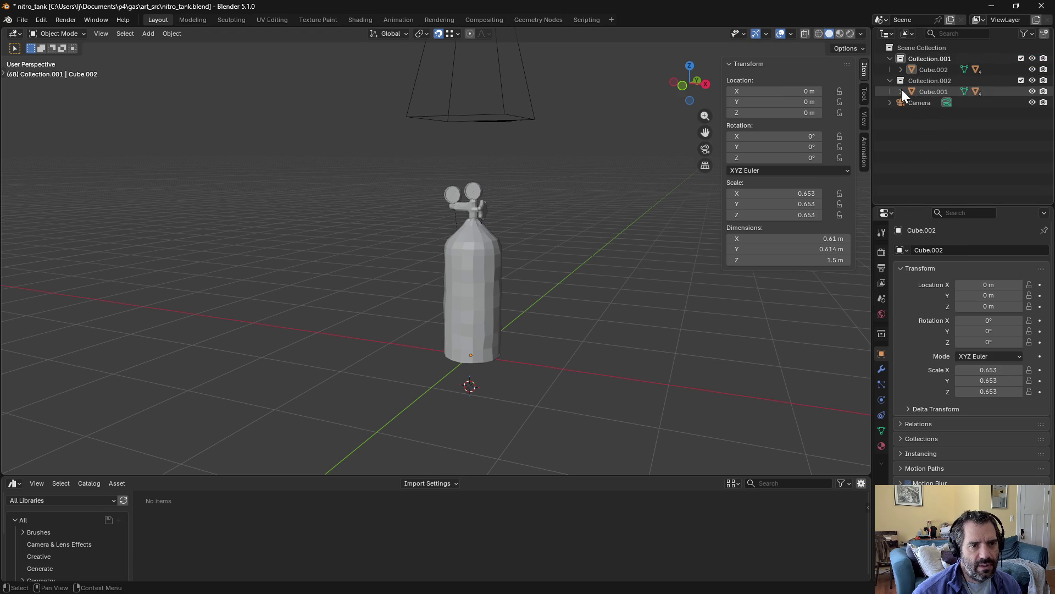
left_click(901, 91)
left_click(940, 118)
left_click(941, 146, "shift")
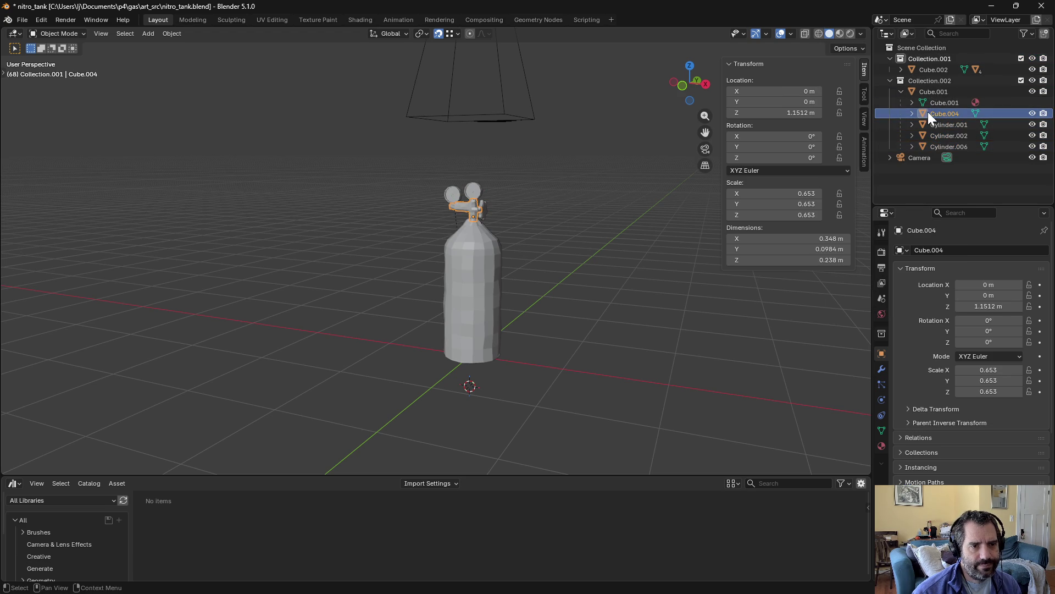
left_click_drag(937, 114, 927, 87)
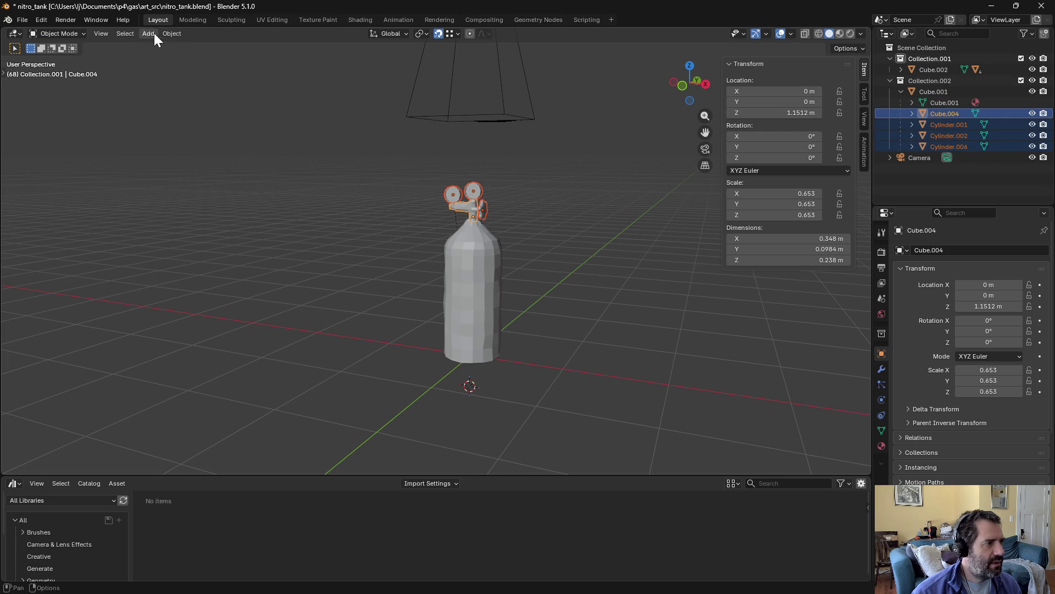
Step: Clear the parent of the four valve parts so they detach from the tank body
left_click(172, 34)
mouse_move(218, 227)
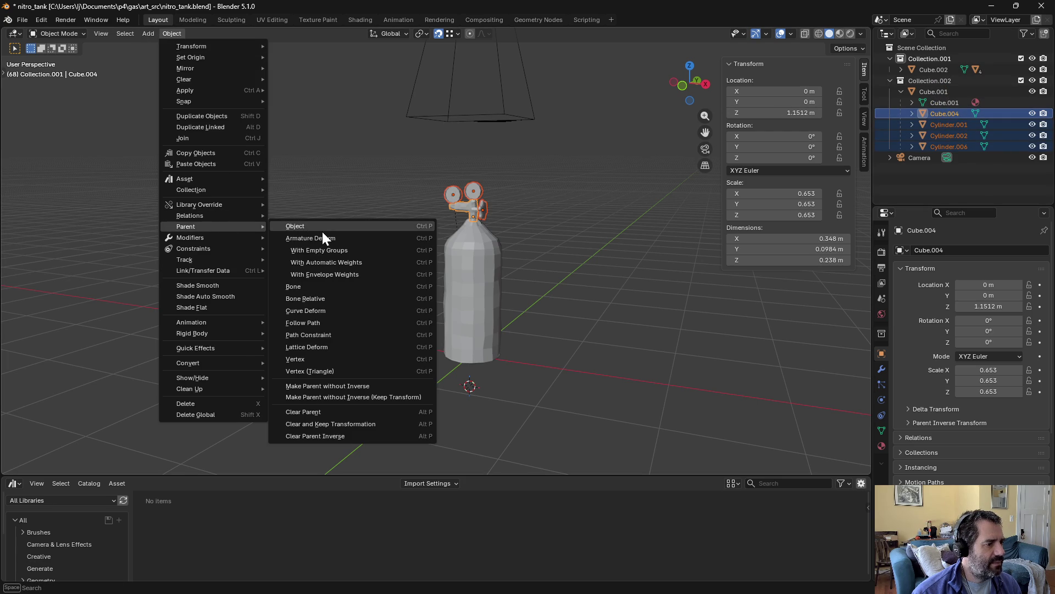
left_click(328, 414)
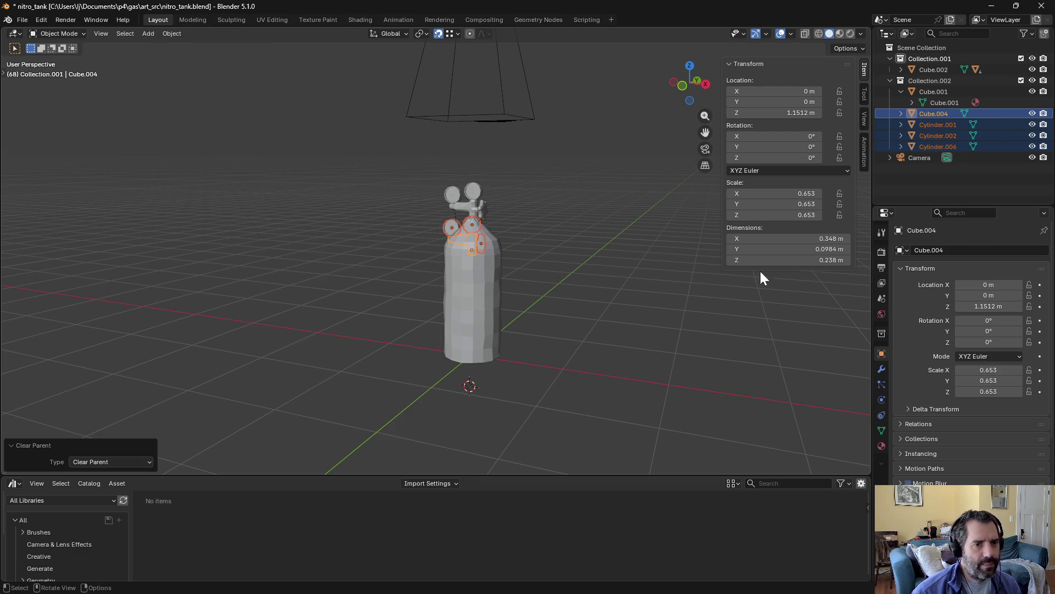
Step: Join the valve parts into Cube.001 as one tank mesh
left_click(902, 91)
left_click(937, 135)
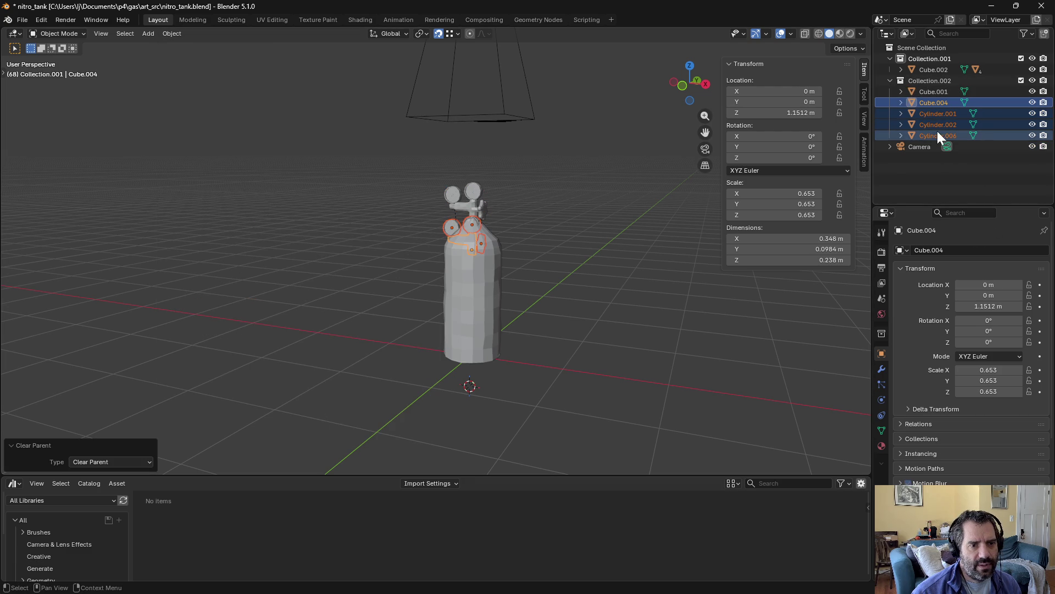
left_click(929, 92, "shift")
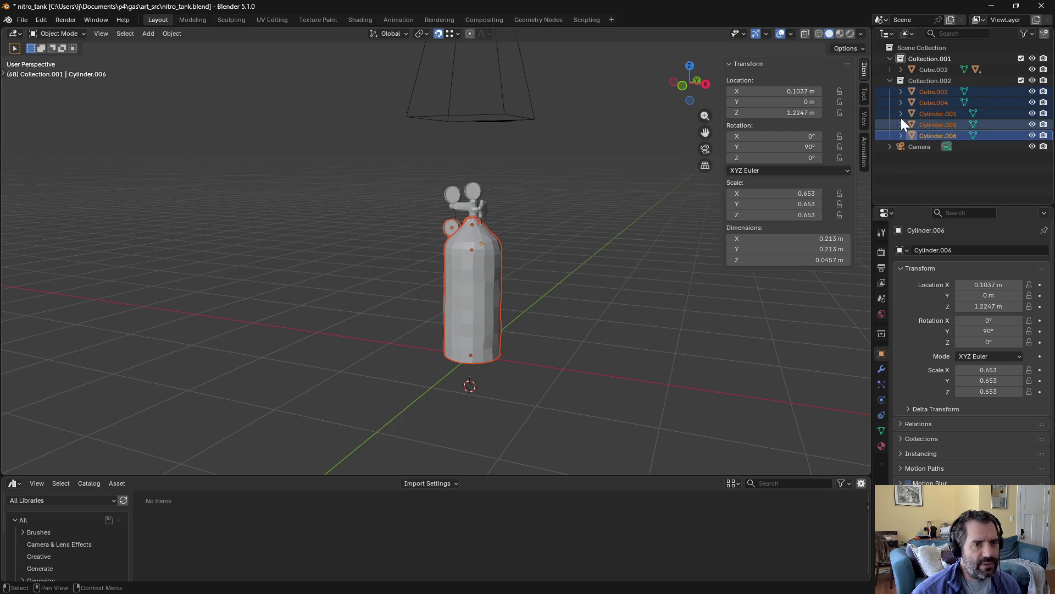
left_click(926, 93, "ctrl")
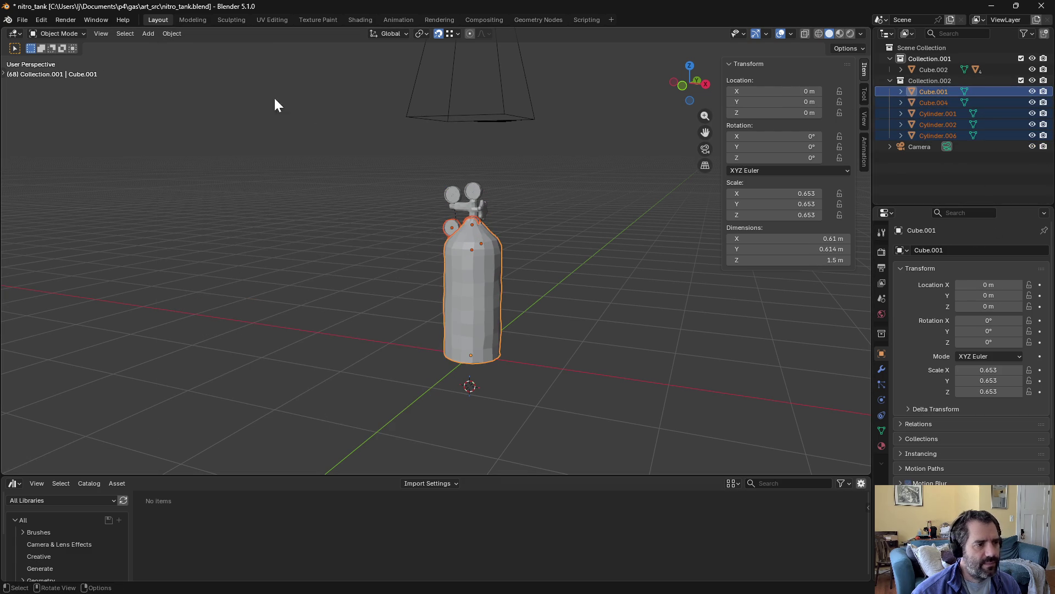
left_click(173, 33)
left_click(184, 138)
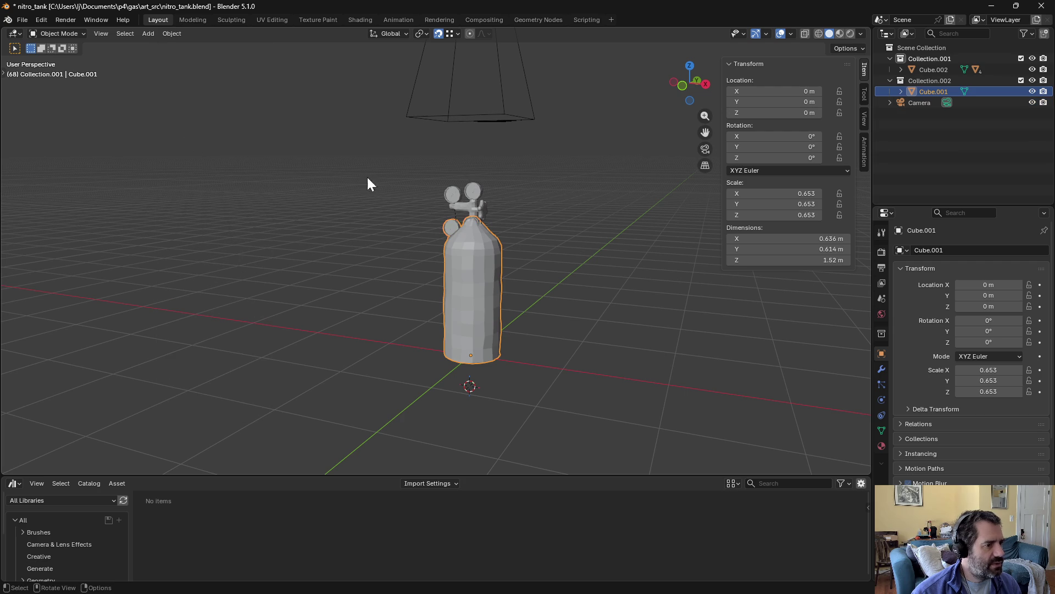
left_click(454, 255)
left_click(931, 145)
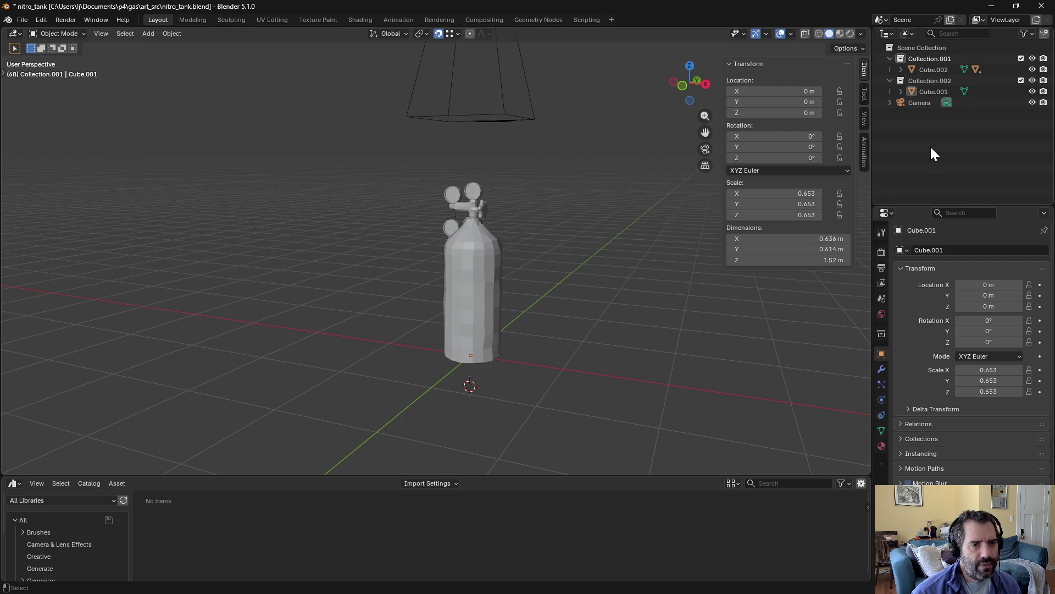
Step: Exclude the original Collection.001, then undo and redo the merge to check it
left_click(1021, 59)
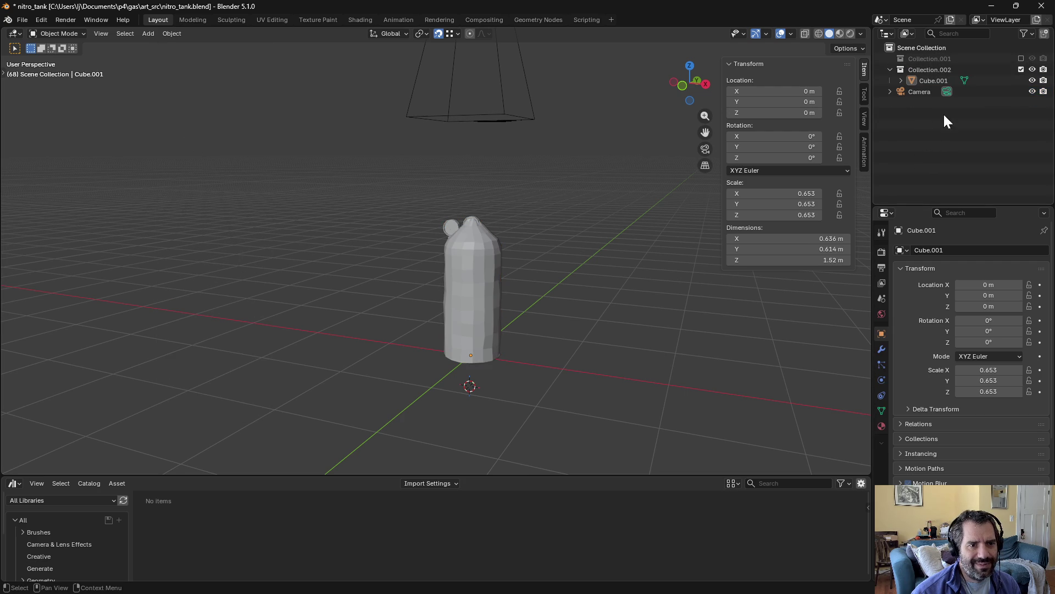
left_click(902, 80)
key("ctrl+z")
key("ctrl+z")
key("ctrl+z")
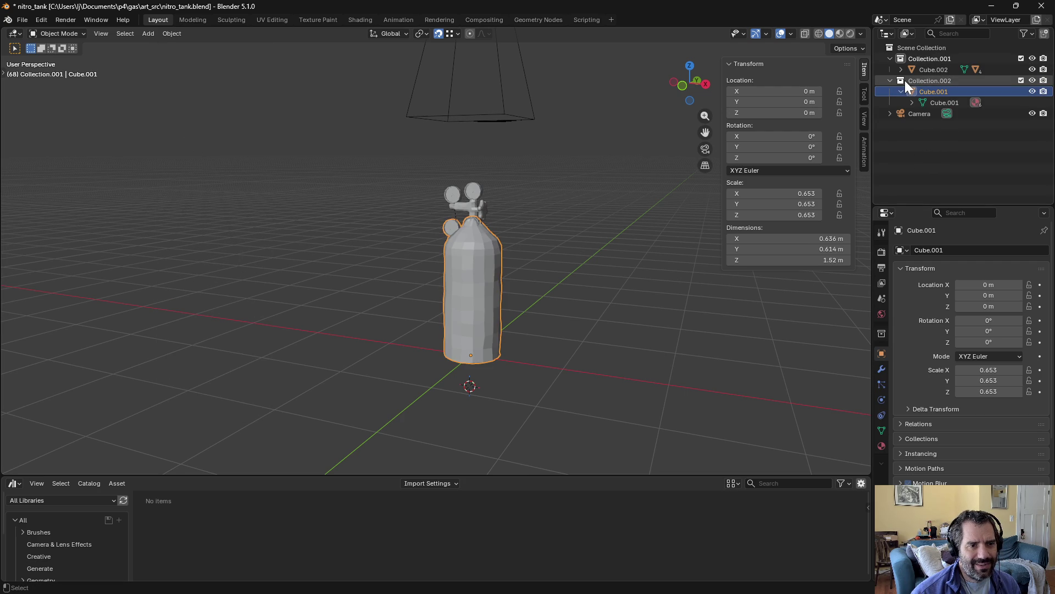
key("ctrl+shift+z")
key("ctrl+shift+z")
key("ctrl+shift+z")
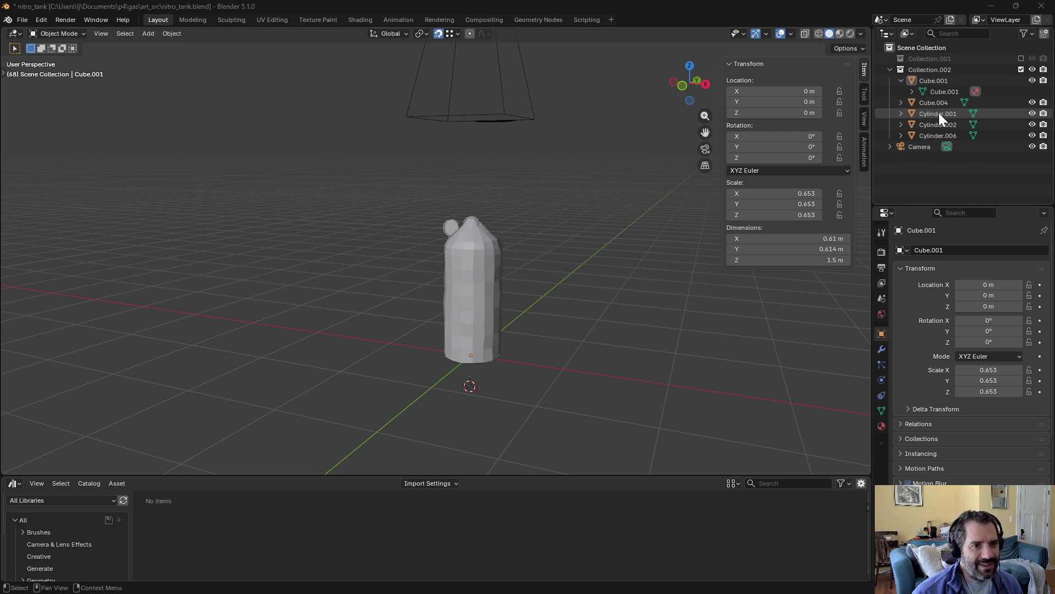
Step: Delete Collection.002, duplicate Collection.001 again and exclude the original
left_click(931, 71)
right_click(930, 71)
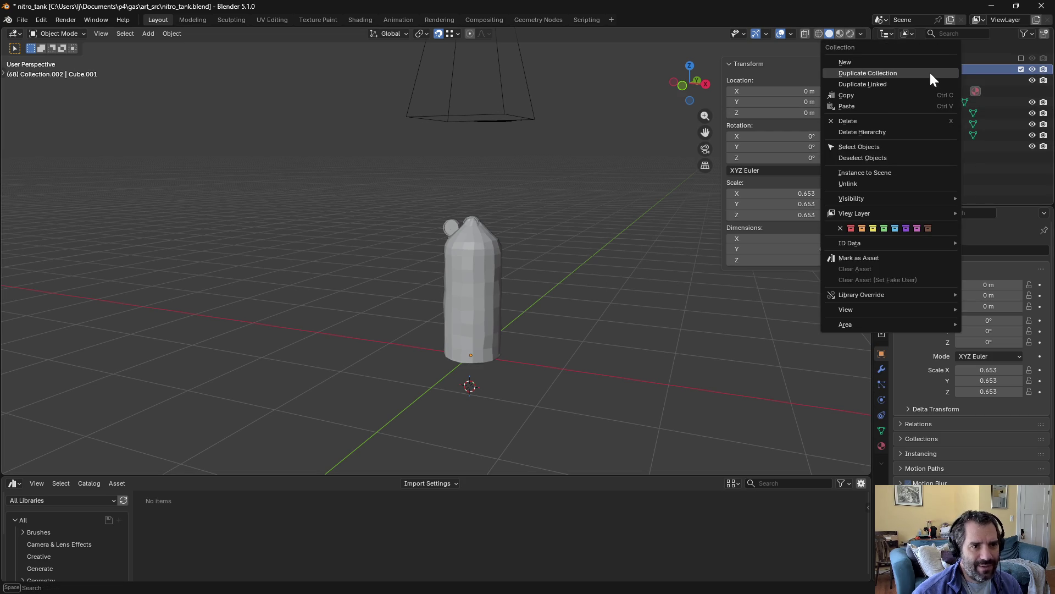
left_click(879, 132)
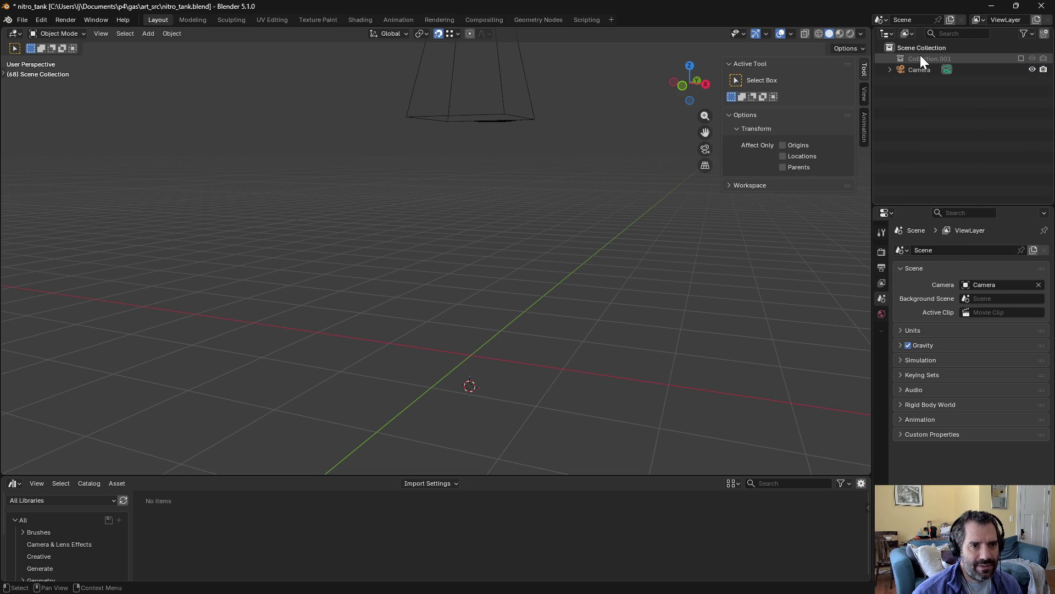
left_click(1021, 59)
right_click(930, 55)
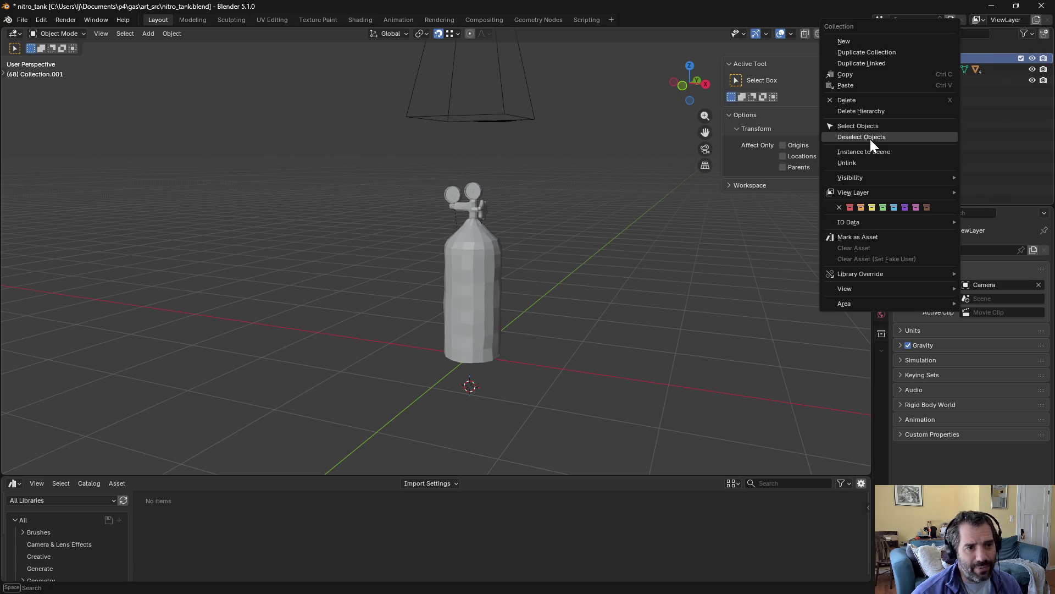
left_click(858, 52)
left_click(1021, 58)
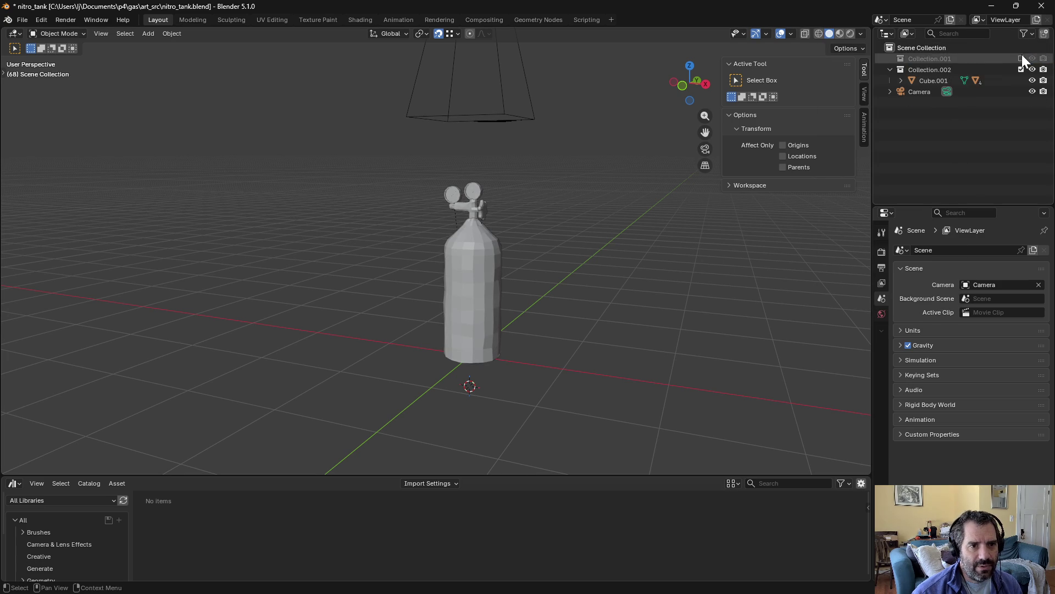
Step: Unparent the Cube.004 valve part while keeping its transformation
left_click(902, 81)
left_click(940, 102)
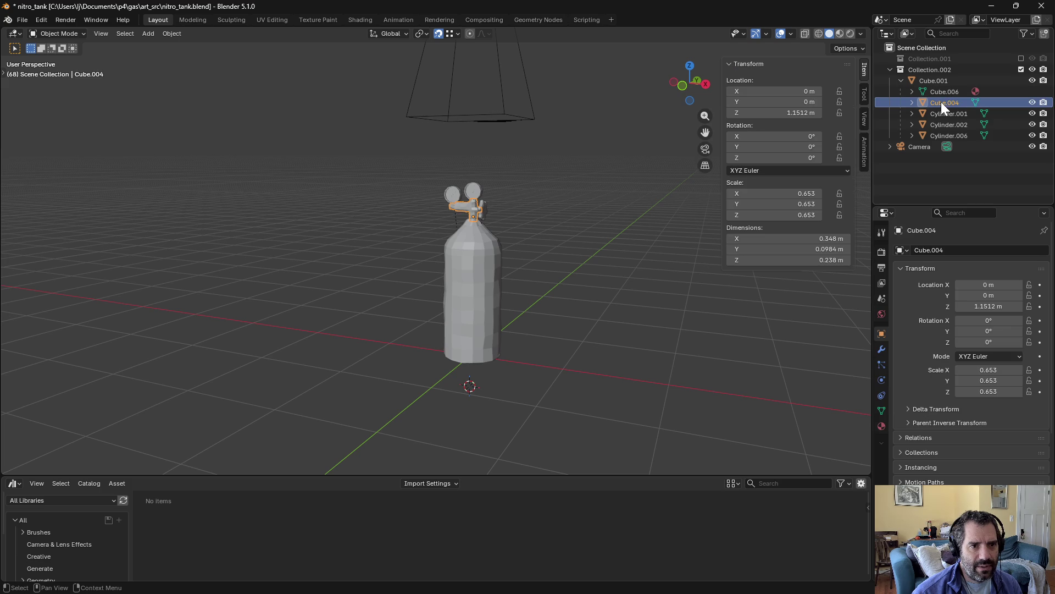
left_click(171, 33)
mouse_move(205, 226)
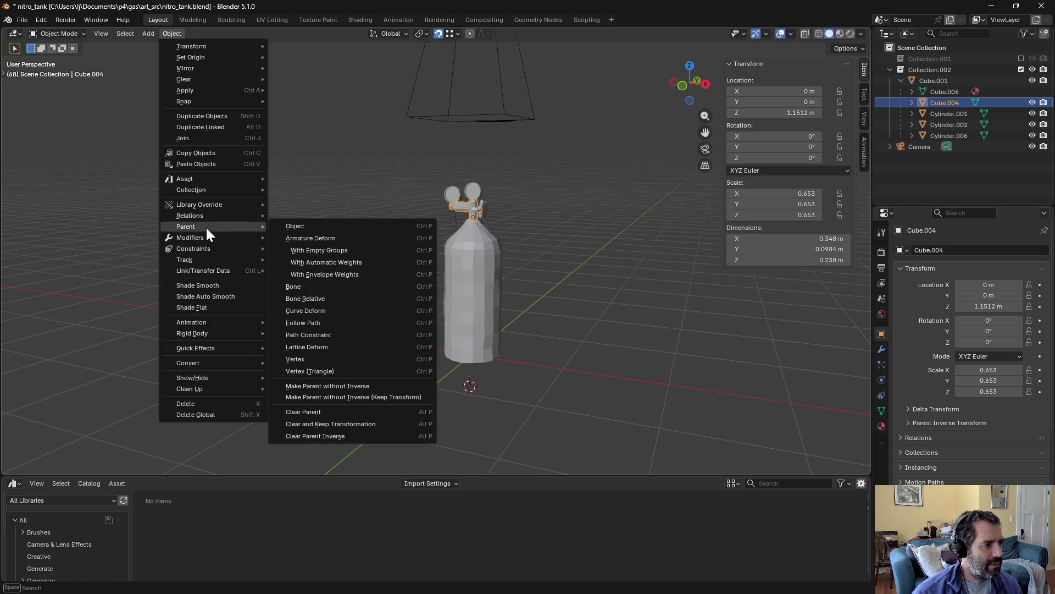
left_click(375, 425)
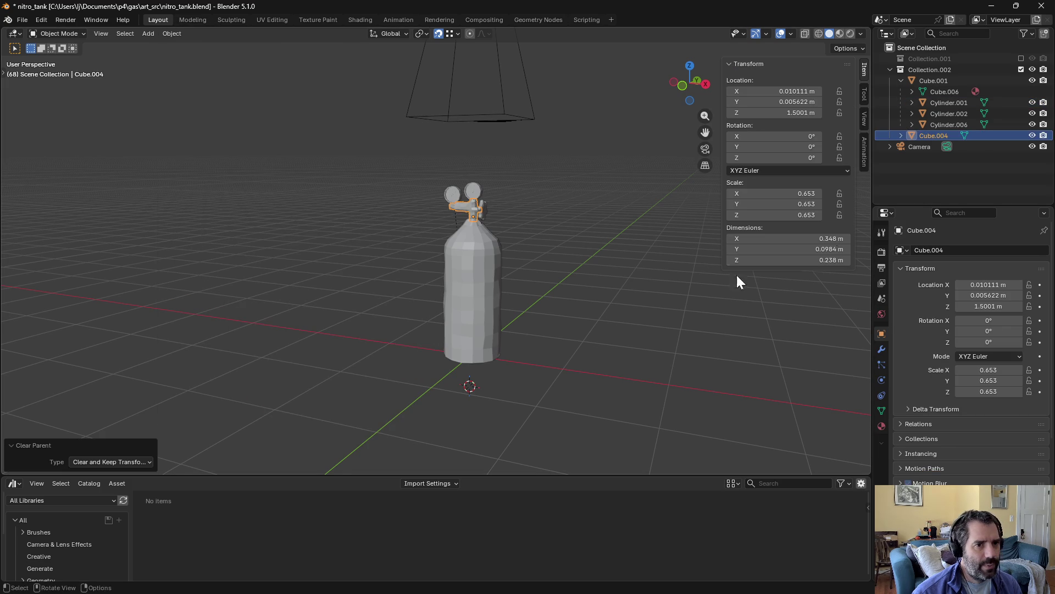
Step: Unparent the gauge cylinders too, keeping their placement
left_click(952, 104)
left_click(954, 122, "shift")
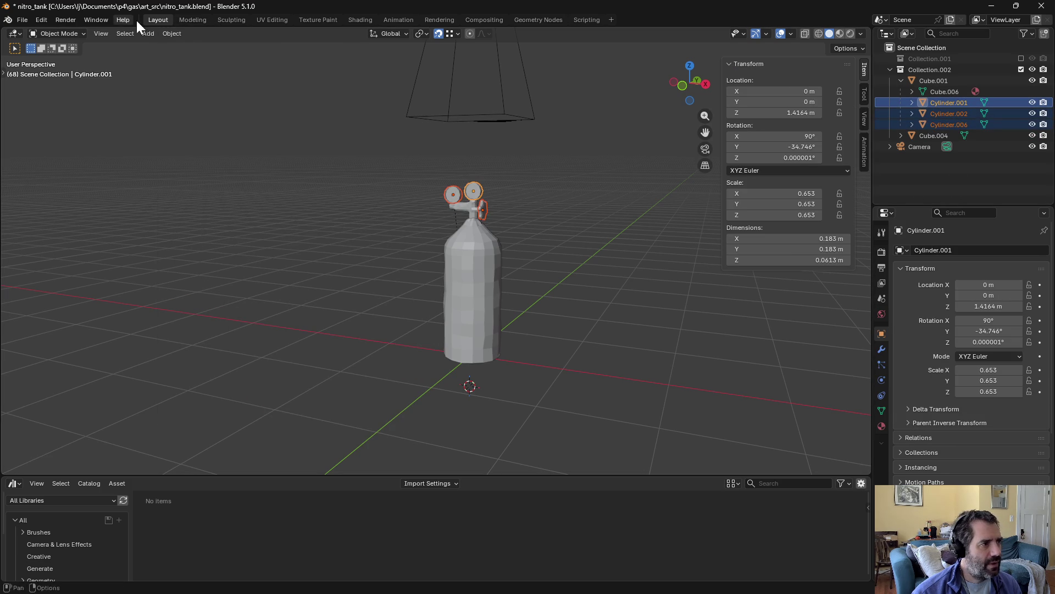
left_click(172, 34)
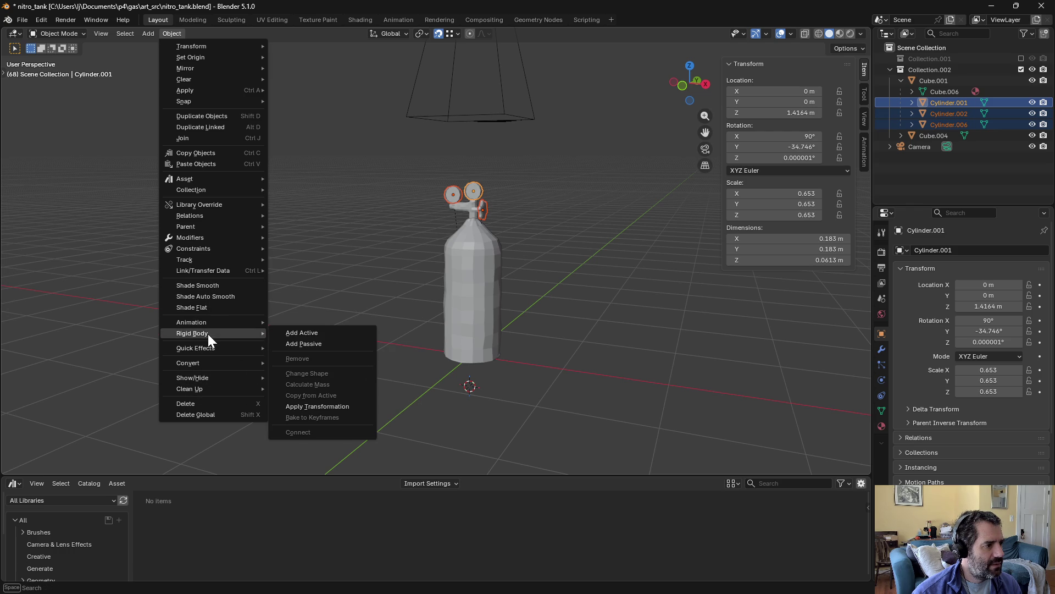
left_click(161, 34)
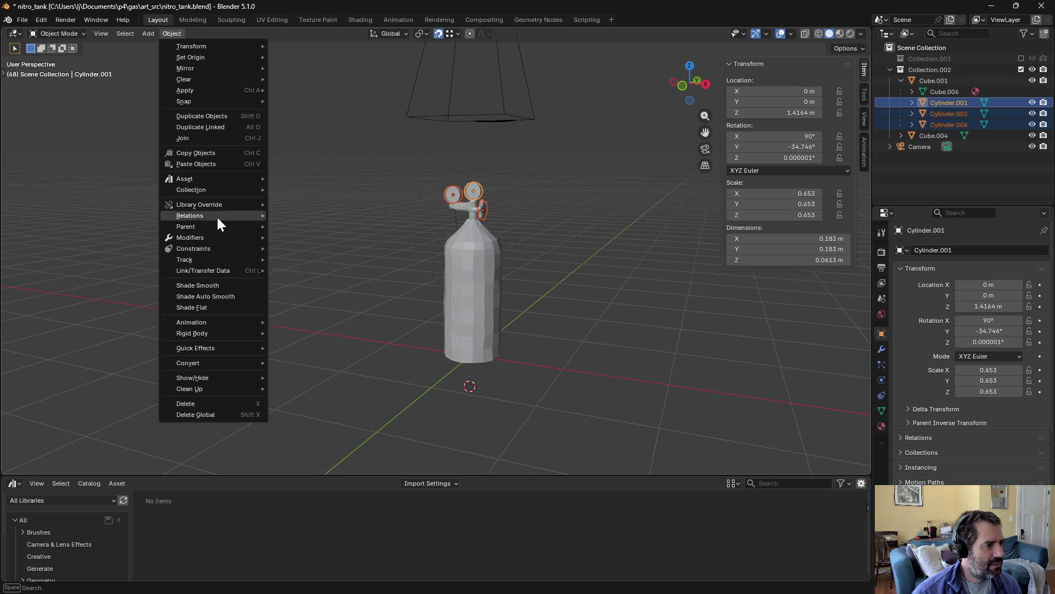
mouse_move(231, 241)
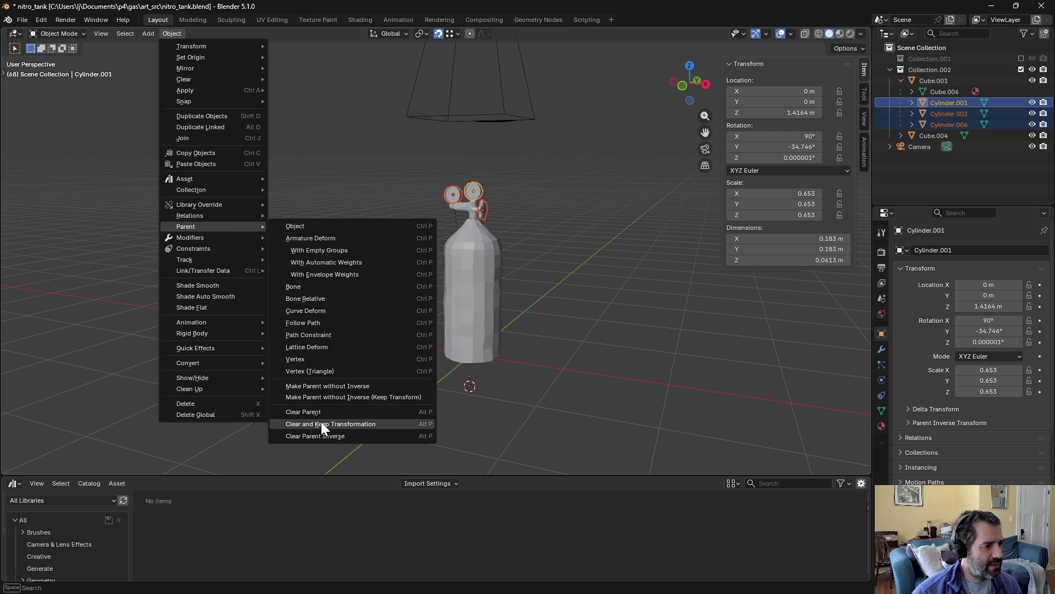
left_click(321, 423)
left_click(901, 80)
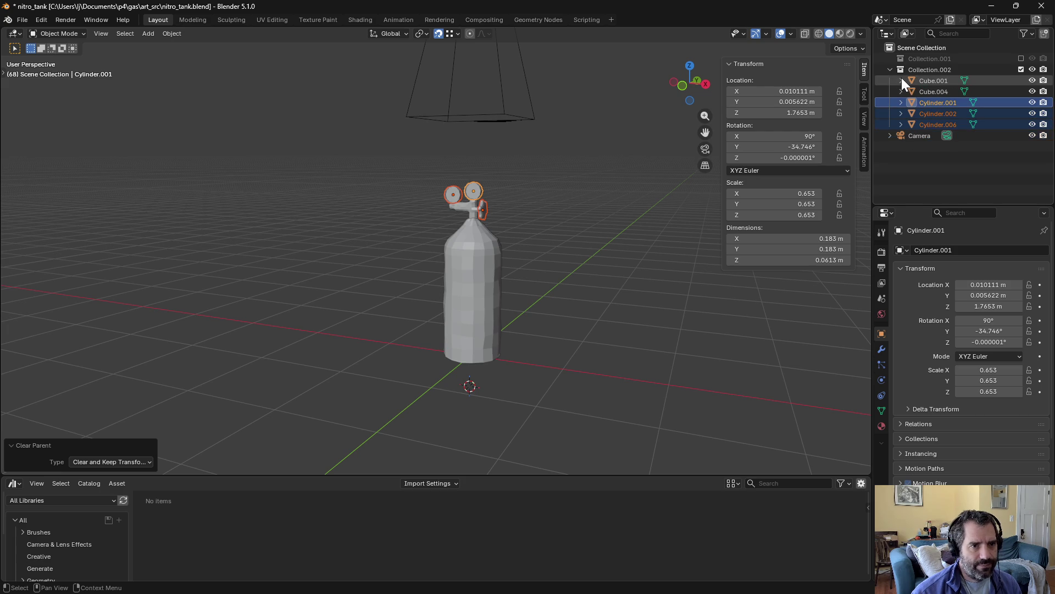
Step: Join Cube.004 and the cylinders into Cube.001 as the active object
left_click(934, 92, "ctrl")
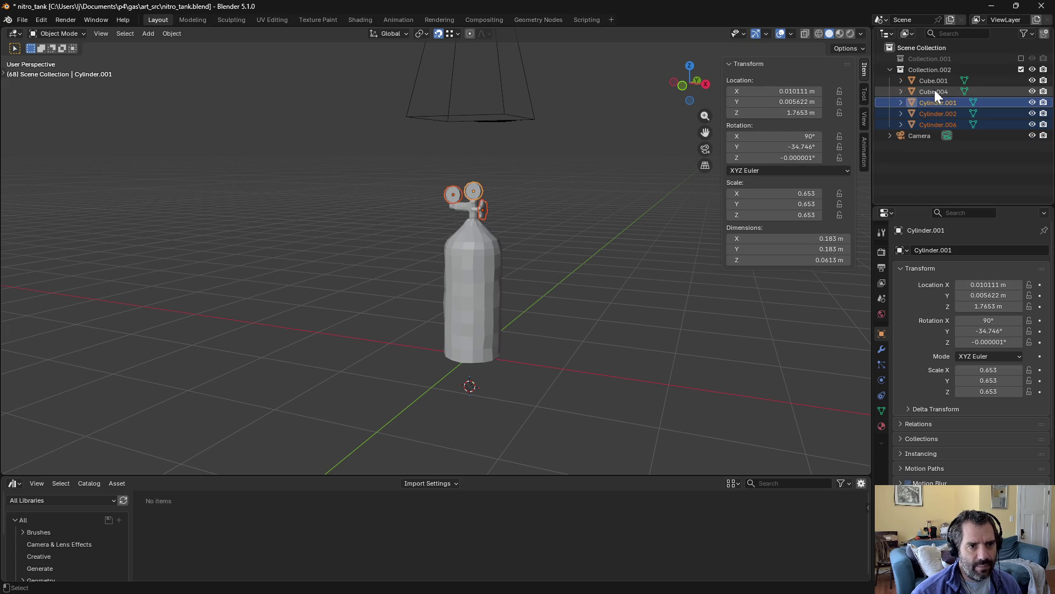
left_click(935, 81, "ctrl")
left_click(171, 33)
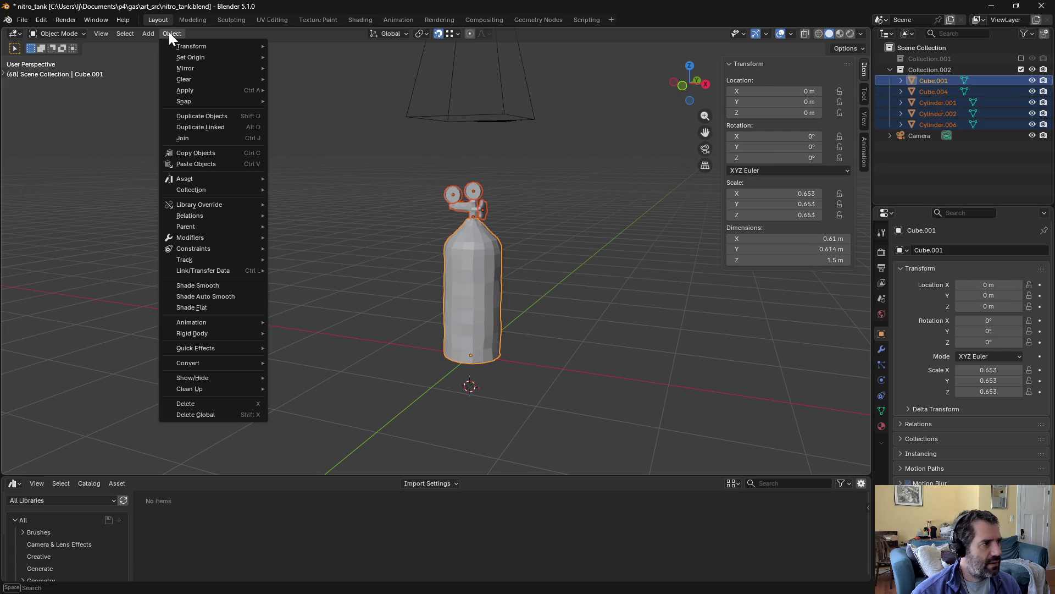
left_click(209, 136)
Step: Rename the merged object to 'tank'
left_click(905, 101)
left_click(935, 80)
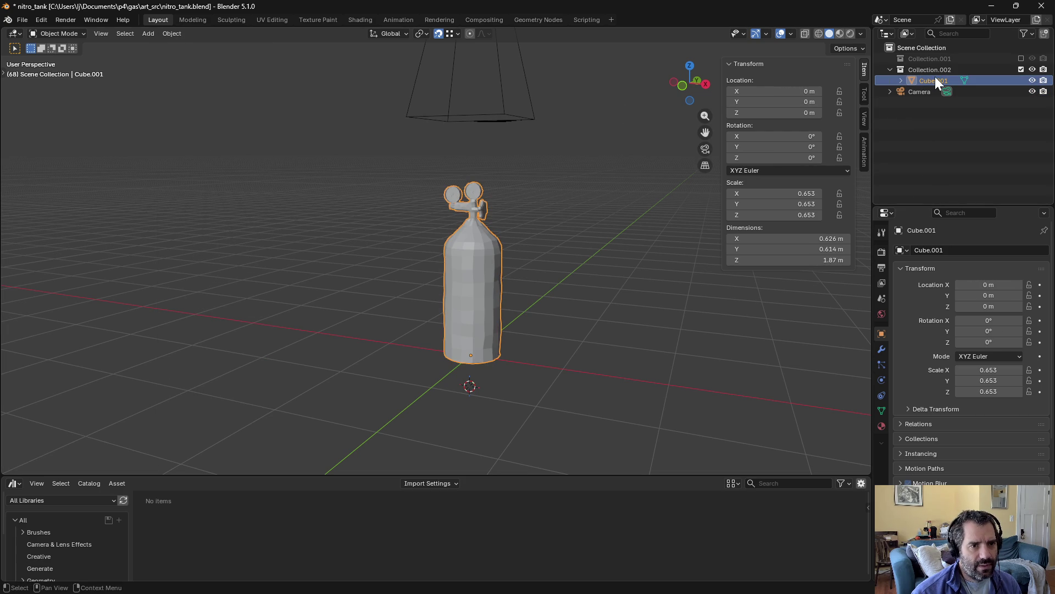
double_click(934, 79)
type("tank")
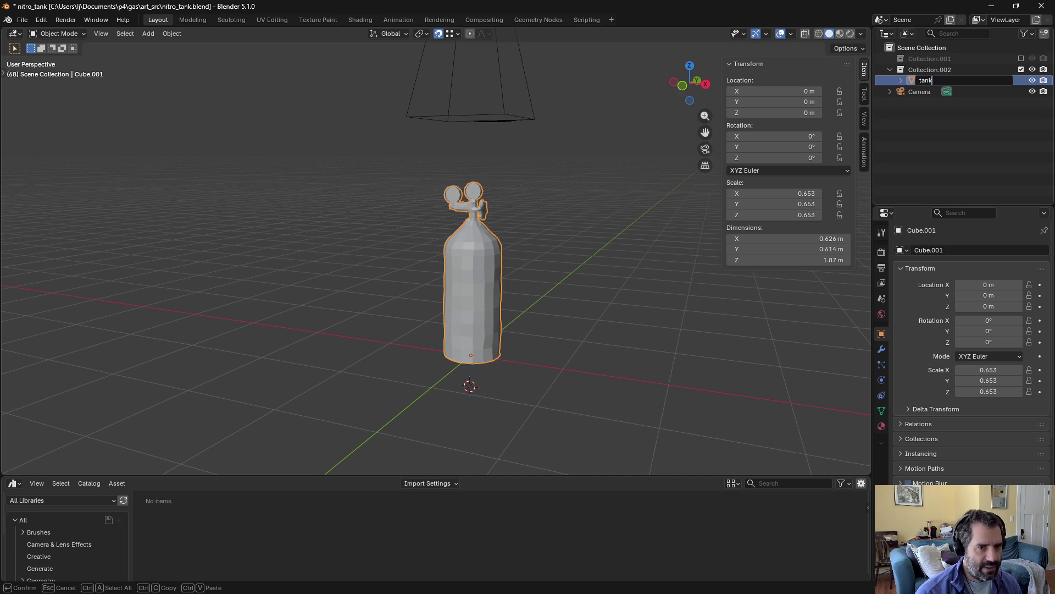
key("Return")
mouse_move(523, 277)
middle_mouse_down()
mouse_move(702, 272)
mouse_move(532, 286)
middle_mouse_up()
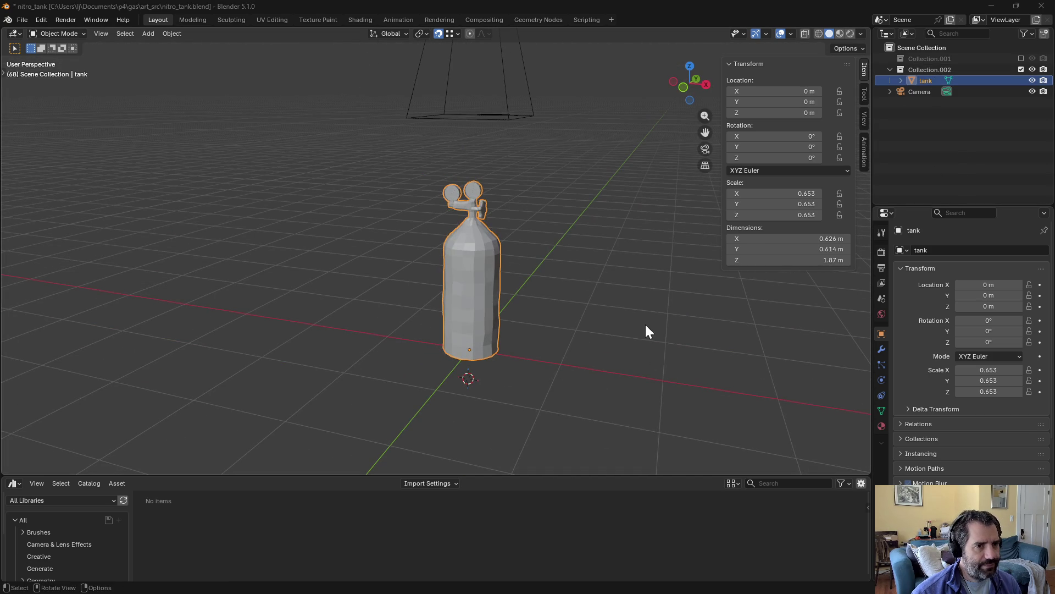
Step: Switch to Material Preview and the UV Editing workspace, then unwrap the whole tank mesh
left_click(840, 33)
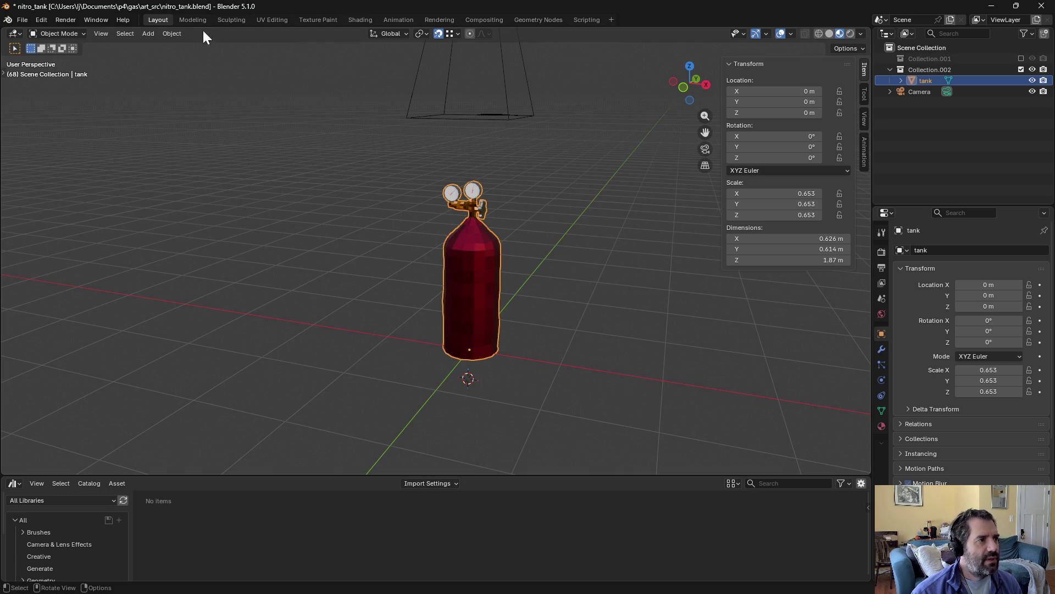
left_click(269, 19)
scroll(632, 266, "up", 6)
middle_click_drag(634, 266, 640, 242)
key("a")
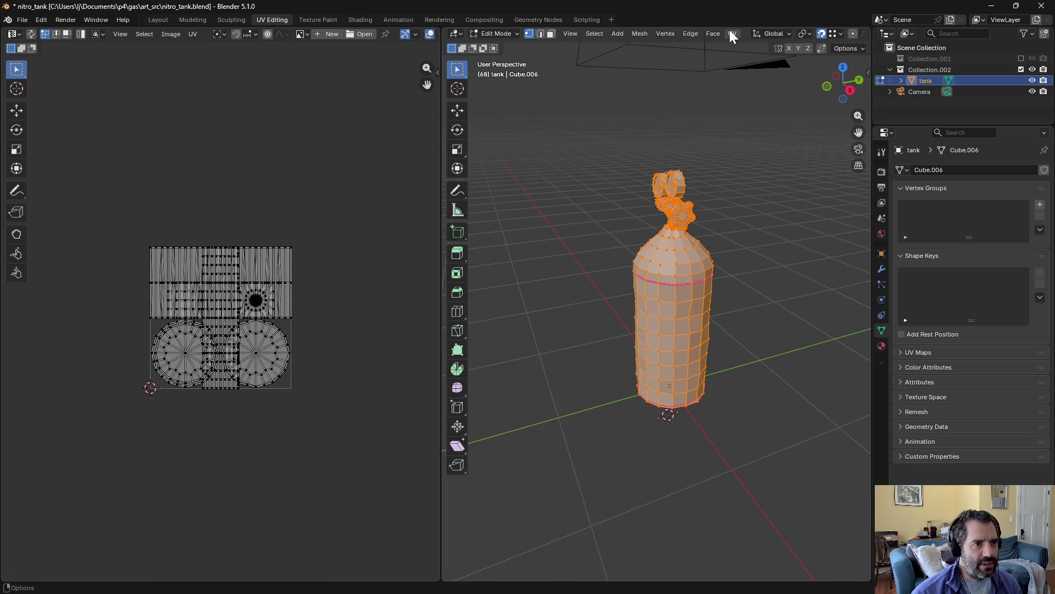
left_click(732, 34)
left_click(767, 47)
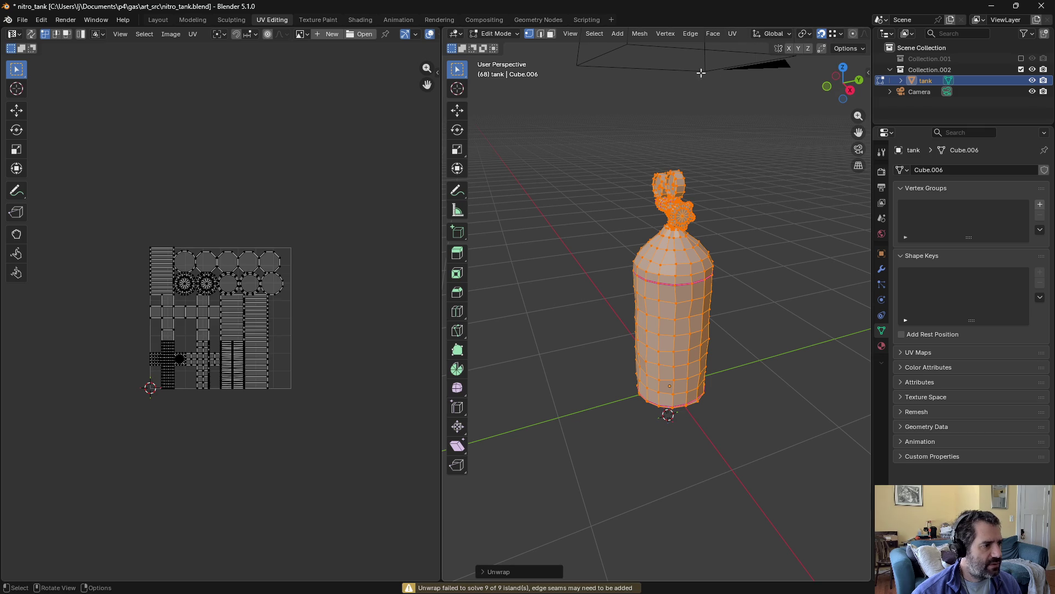
scroll(201, 361, "up", 5)
scroll(201, 362, "down", 1)
middle_click_drag(201, 361, 221, 362)
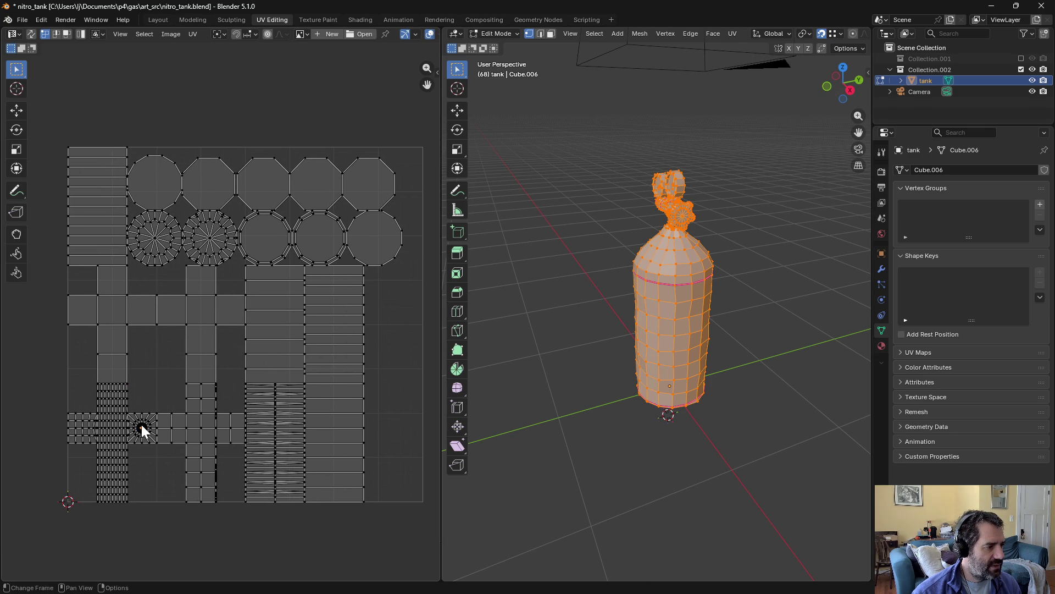
Step: With UV sync selection on, select the small round top island and its connected faces
left_click(32, 34)
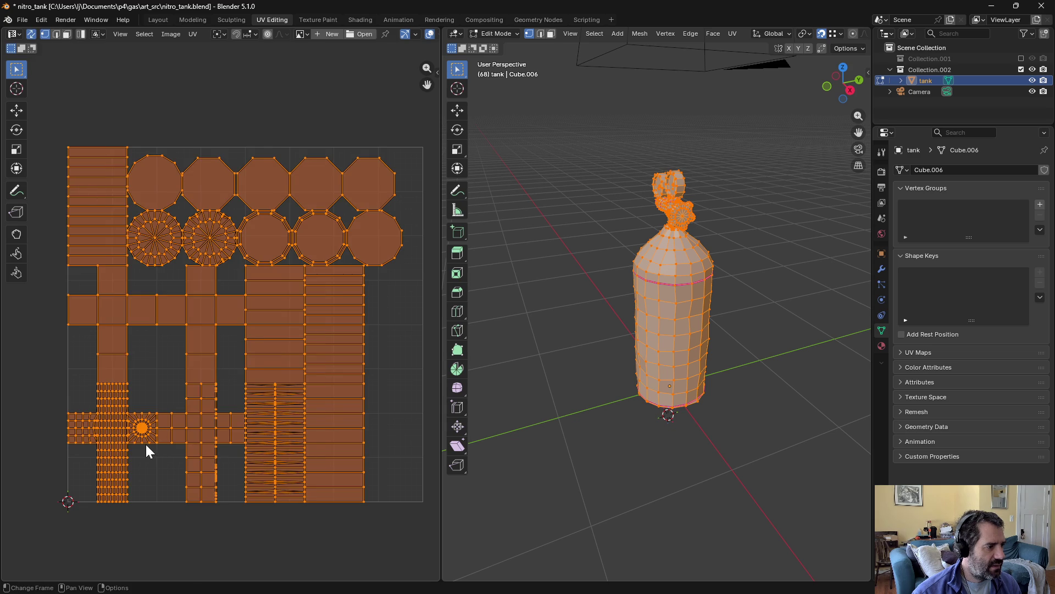
key("alt+a")
key("b")
left_click_drag(146, 432, 138, 423)
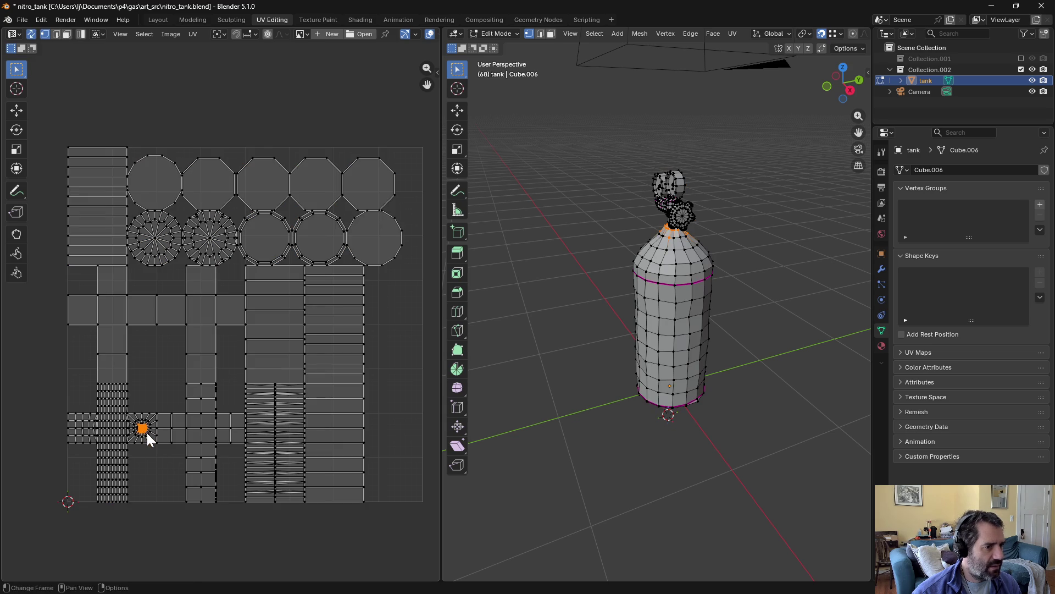
scroll(723, 207, "up", 4)
scroll(724, 206, "down", 3)
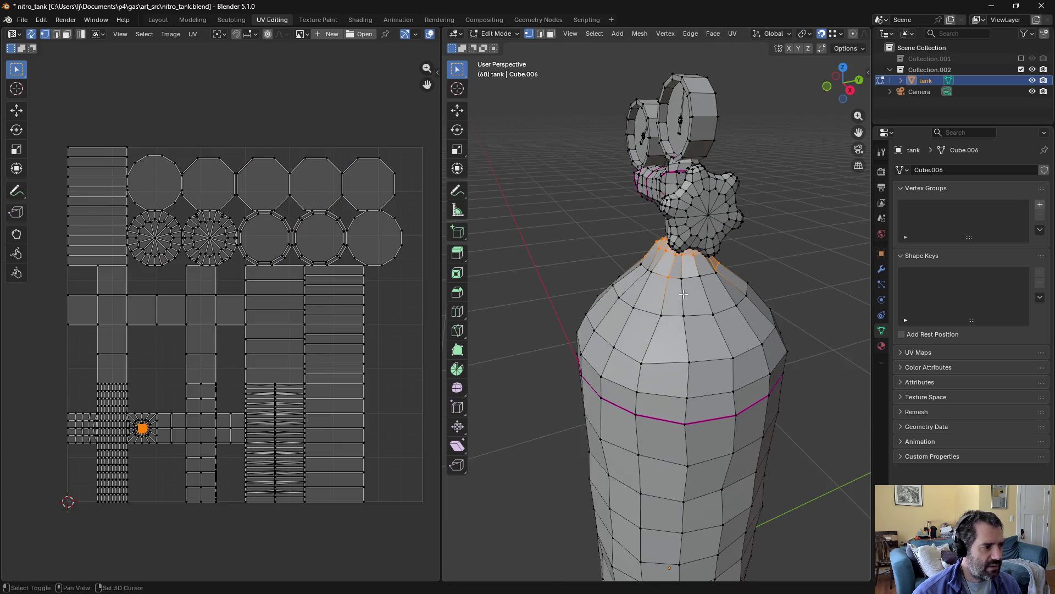
key("KP_Decimal")
scroll(662, 254, "down", 4)
mouse_move(662, 254)
middle_mouse_down()
mouse_move(681, 267)
mouse_move(705, 327)
middle_mouse_up()
left_click(681, 268)
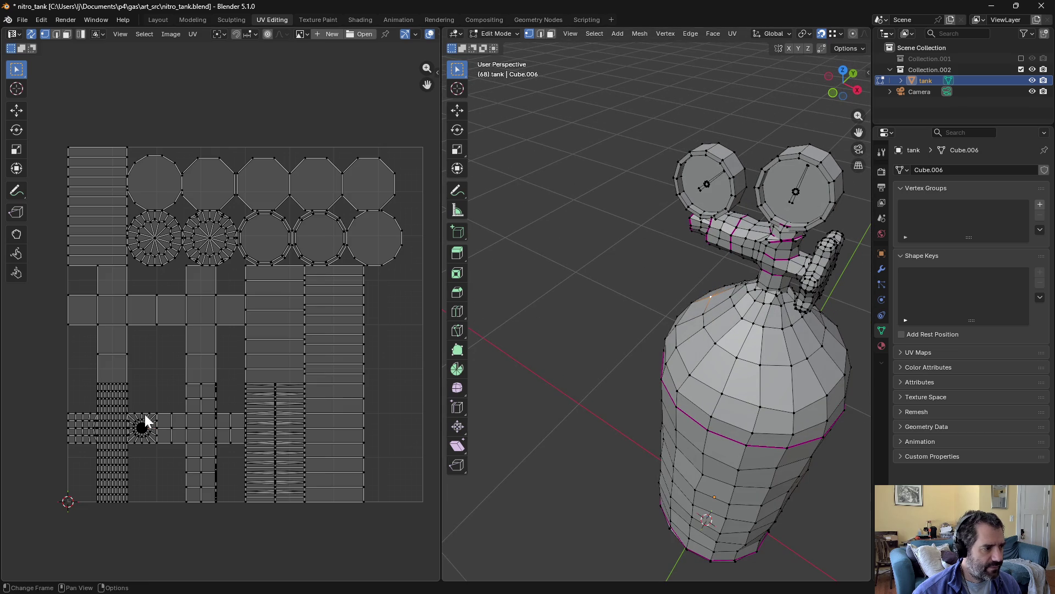
key("ctrl+l")
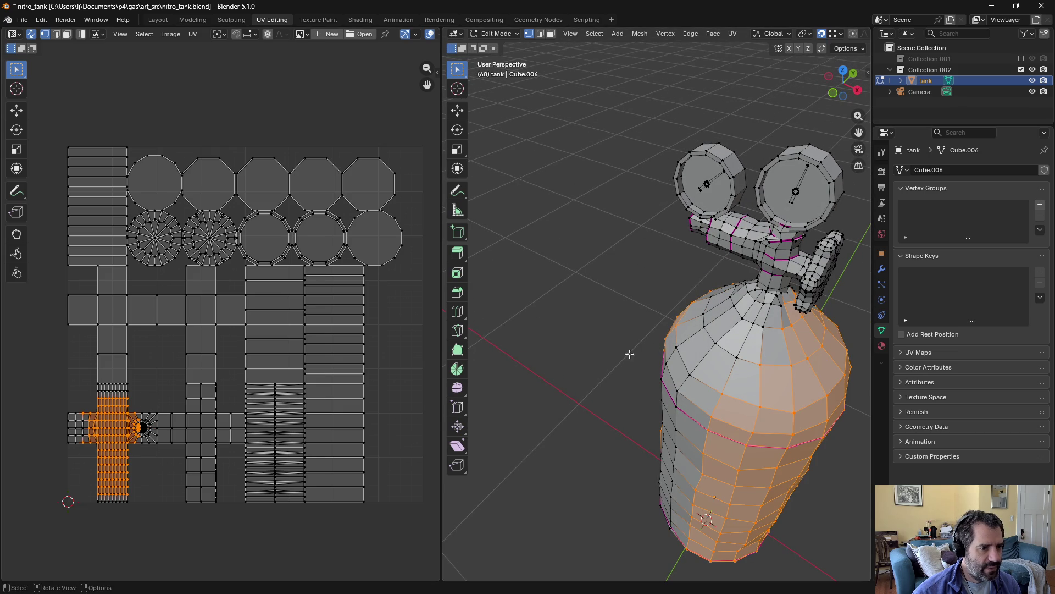
Step: Mark a vertical edge loop down the tank side as a seam and re-unwrap
key("2")
left_click(745, 329, "alt")
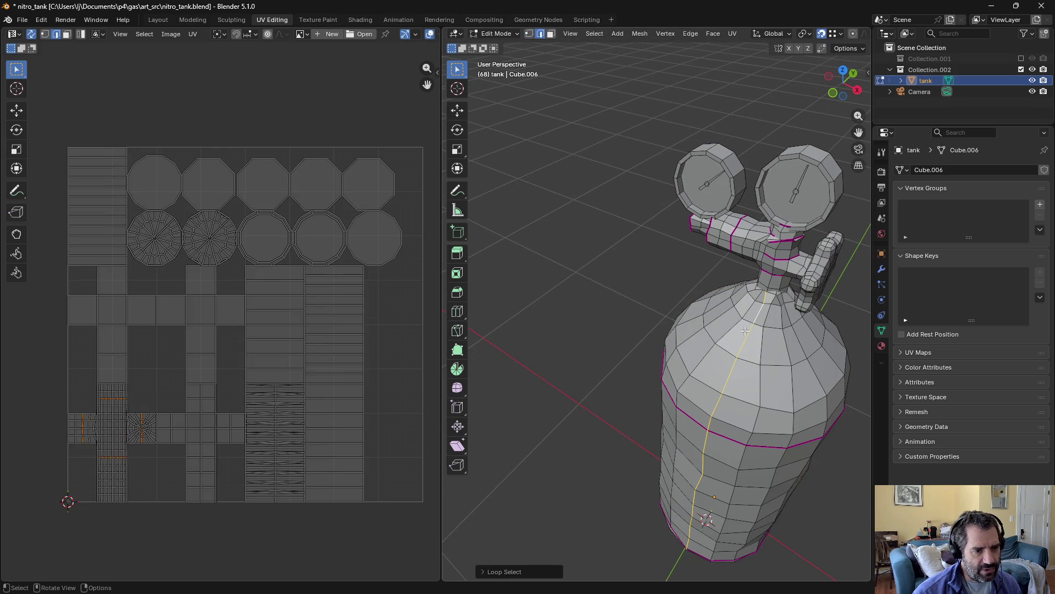
scroll(758, 289, "up", 2)
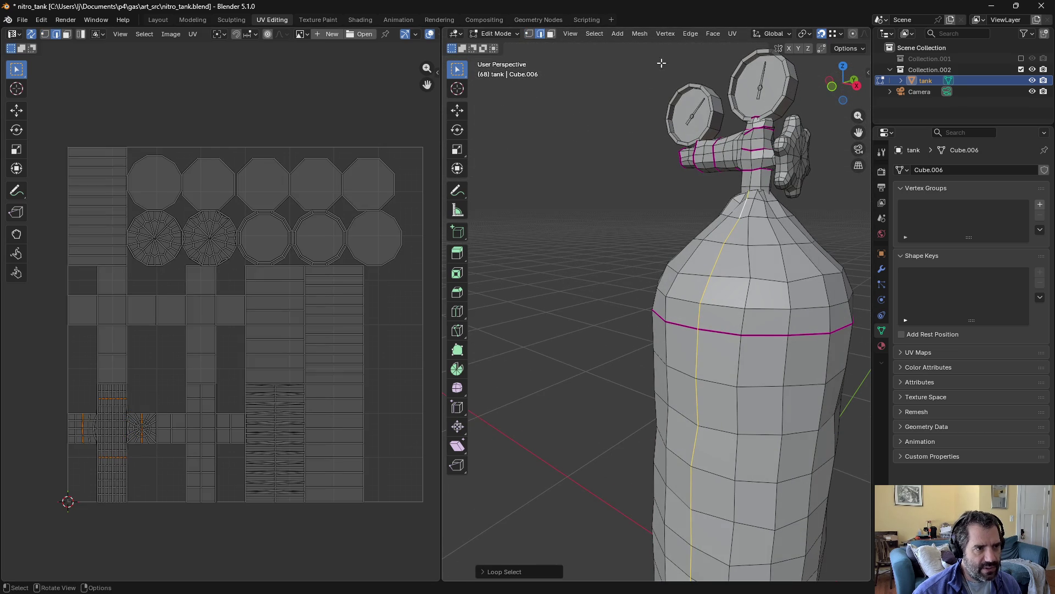
left_click(731, 33)
left_click(757, 181)
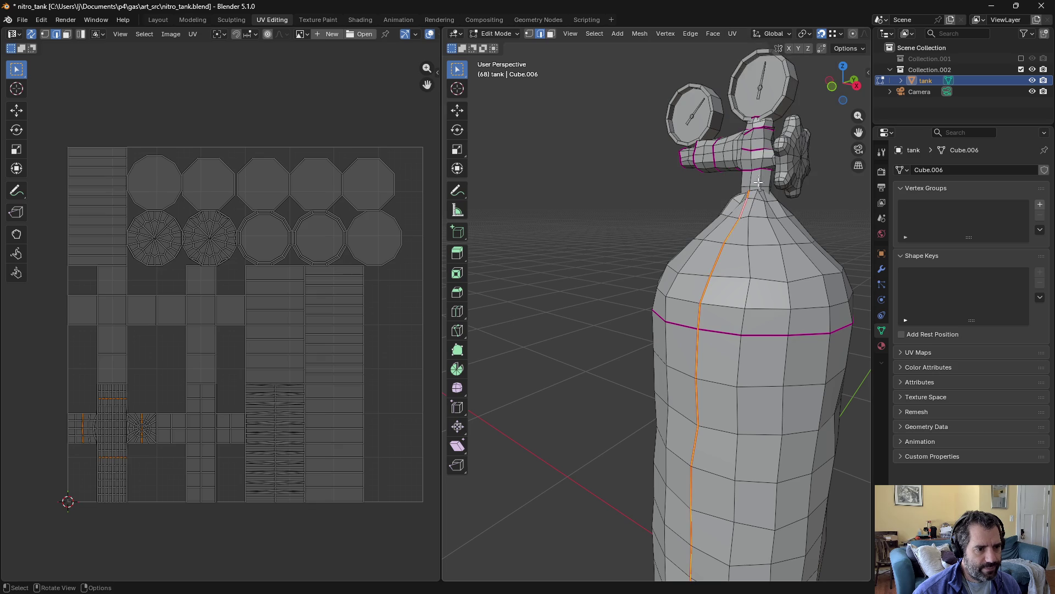
key("a")
left_click(715, 34)
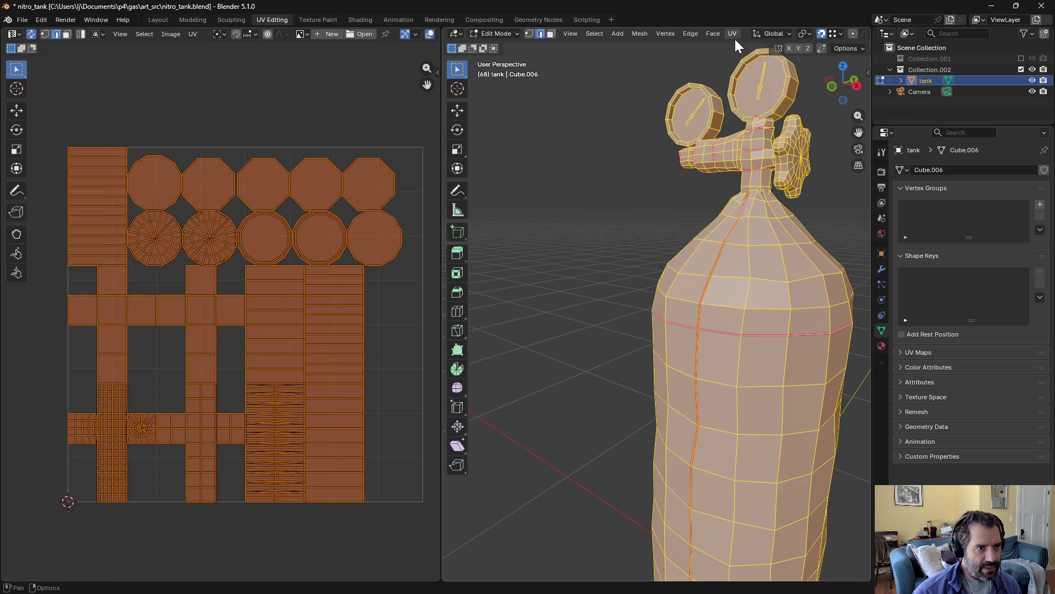
left_click(734, 34)
left_click(736, 47)
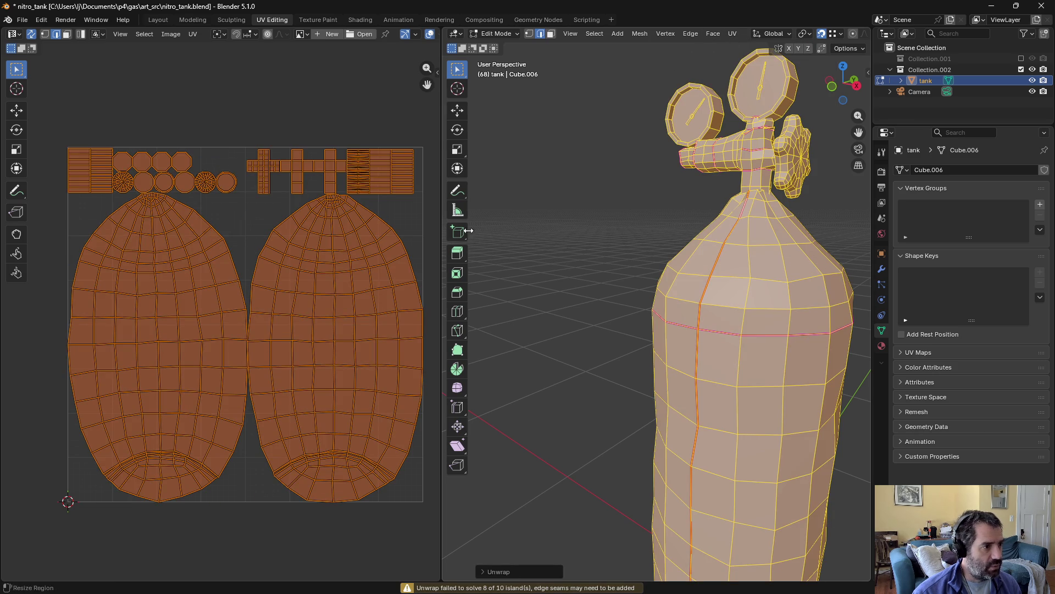
Step: Mark the bottom edge ring of the tank as a seam
left_click(328, 226)
scroll(648, 329, "down", 5)
mouse_move(648, 330)
middle_mouse_down()
mouse_move(642, 339)
mouse_move(644, 326)
middle_mouse_up()
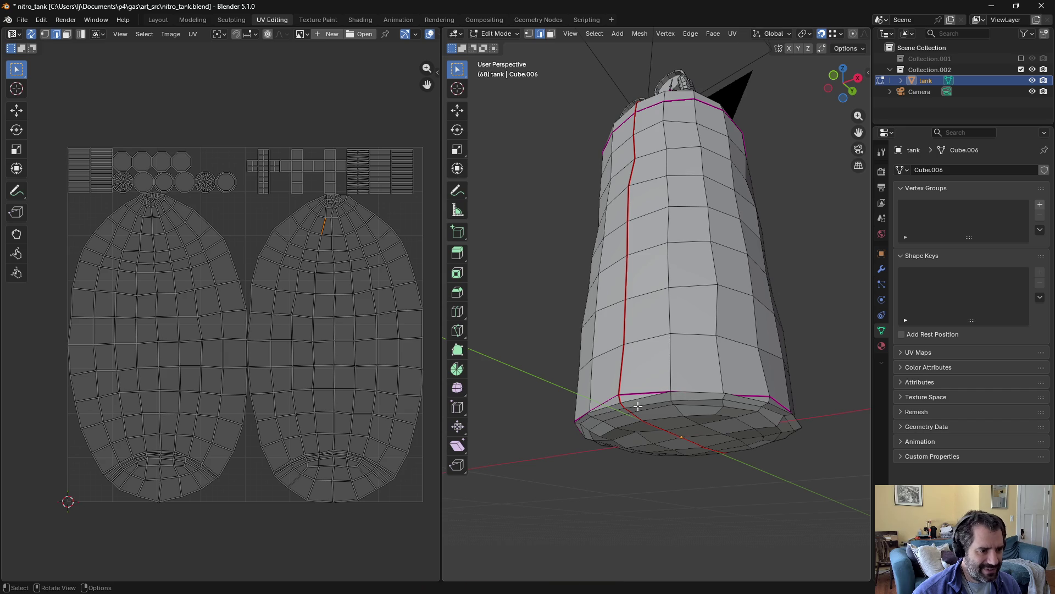
left_click(633, 395, "alt")
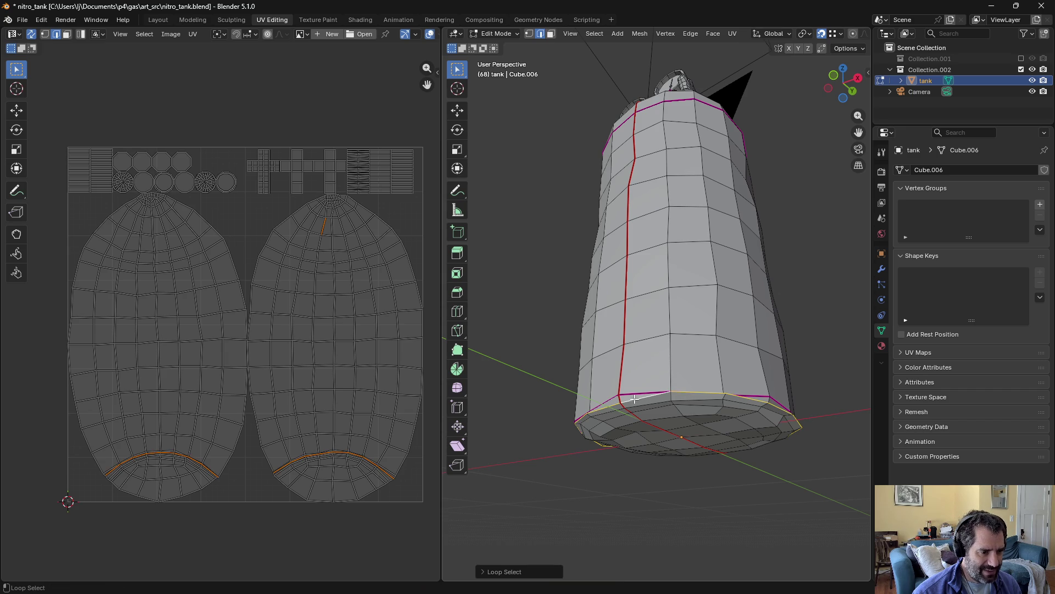
left_click(728, 33)
left_click(745, 181)
Step: Mark the edge loop around the neck base as a seam and select the whole mesh
middle_click_drag(748, 182, 749, 243)
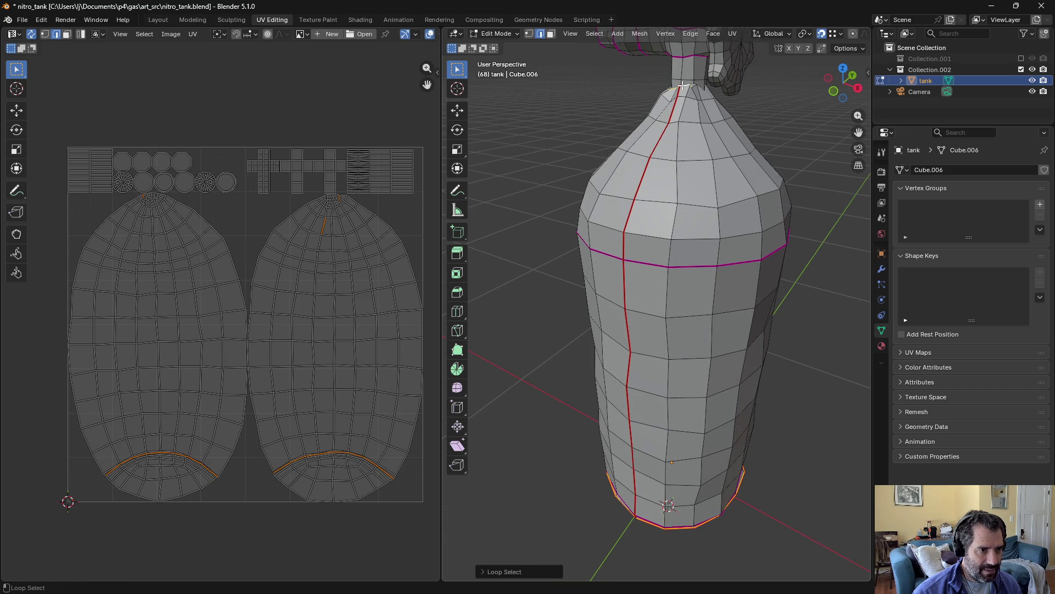
scroll(682, 88, "up", 4)
middle_click_drag(679, 87, 672, 256, "shift")
mouse_move(629, 306)
middle_mouse_down()
mouse_move(669, 323)
mouse_move(632, 231)
middle_mouse_up()
left_click(632, 231, "alt")
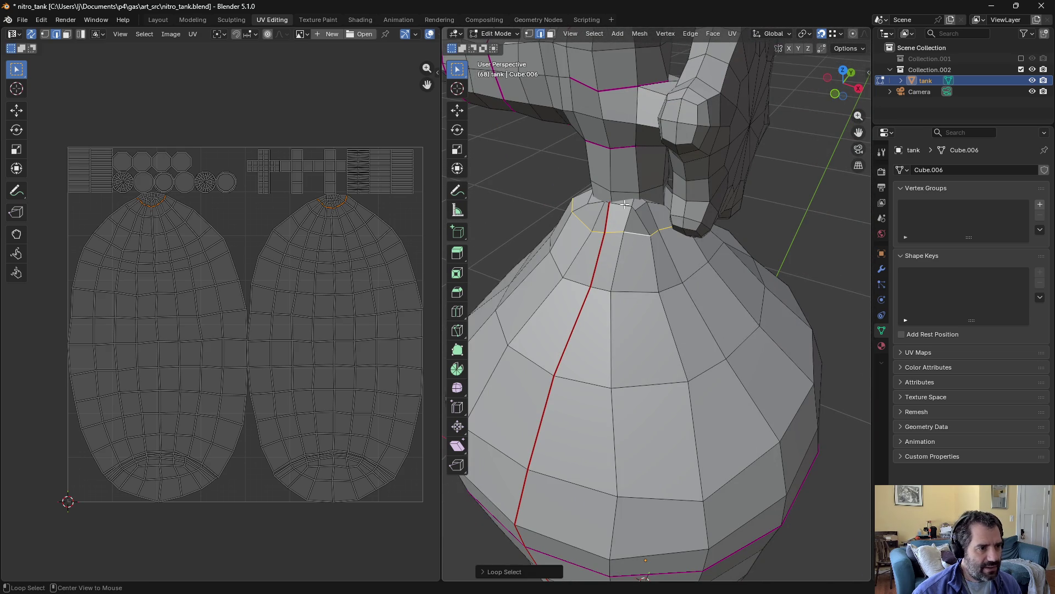
left_click(731, 34)
left_click(749, 183)
key("a")
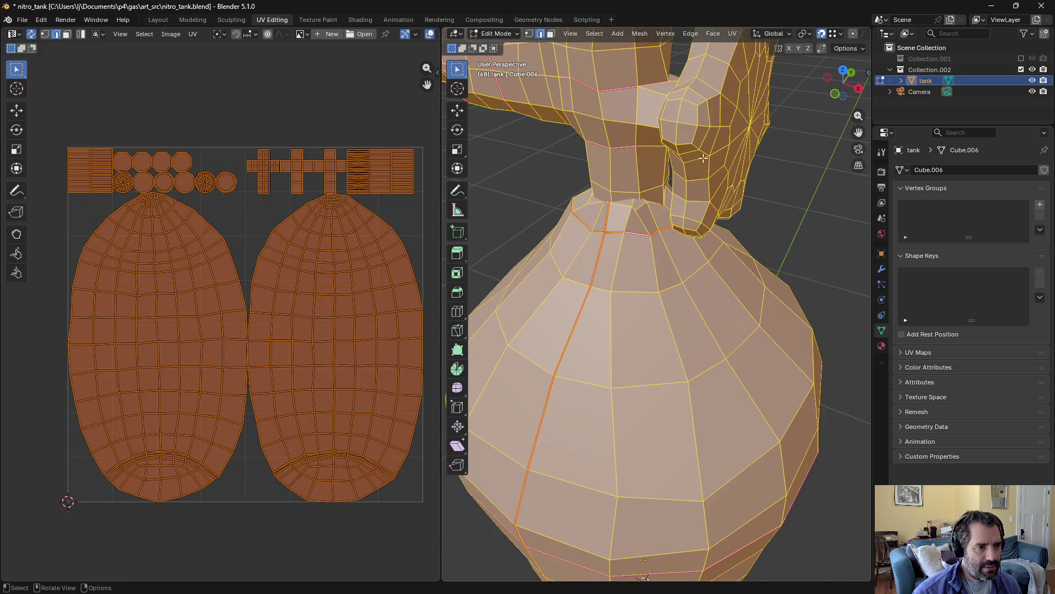
left_click(733, 33)
Step: Unwrap the mesh into a new UV layout and select faces in the UV editor
left_click(736, 46)
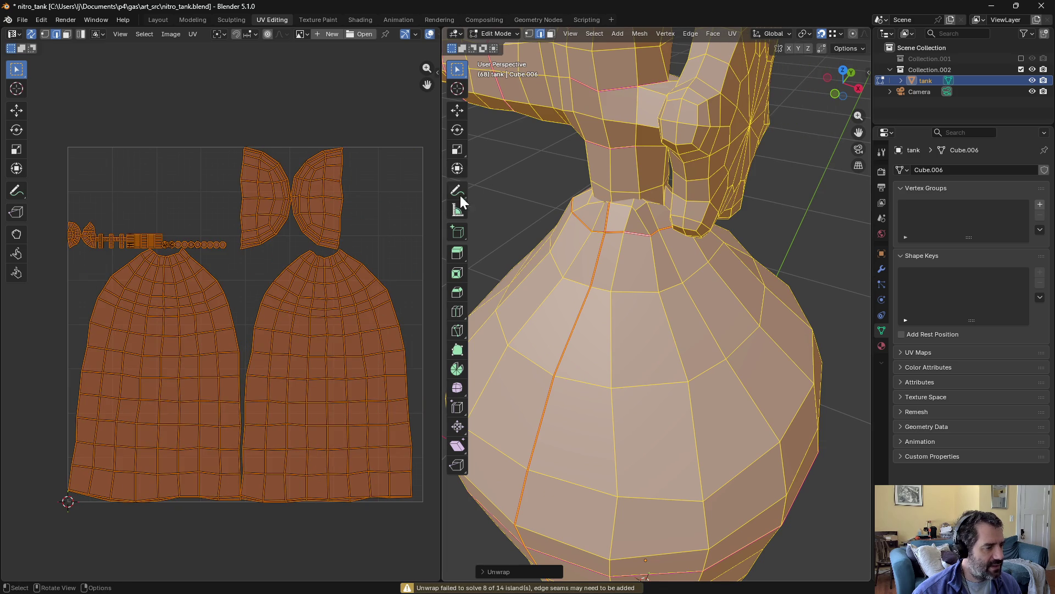
left_click(398, 230)
left_click(306, 268)
mouse_move(293, 243)
left_mouse_down()
mouse_move(339, 246)
mouse_move(319, 272)
mouse_move(303, 269)
left_mouse_up()
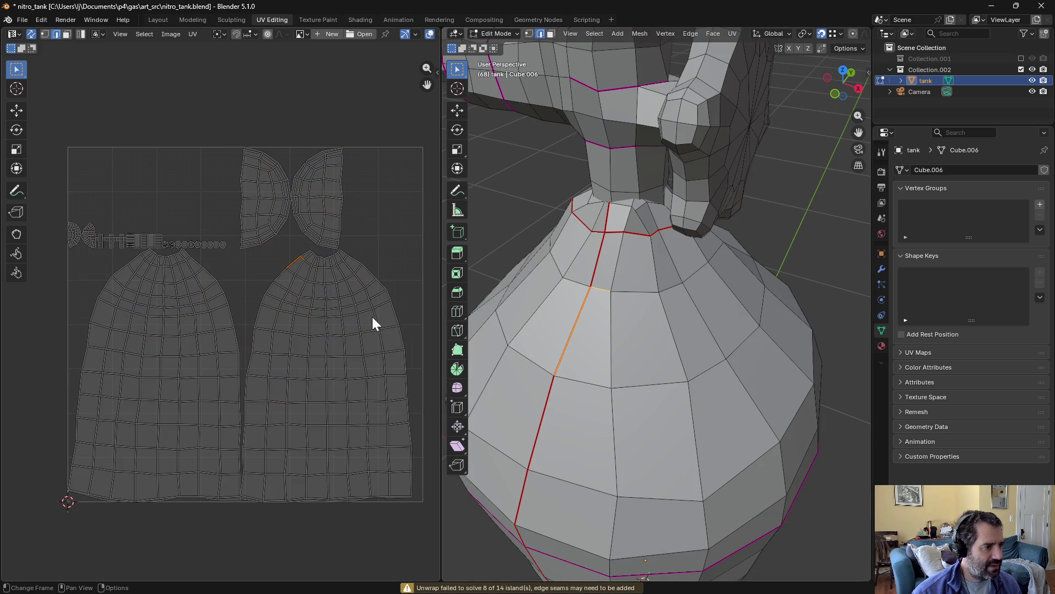
scroll(593, 476, "down", 2)
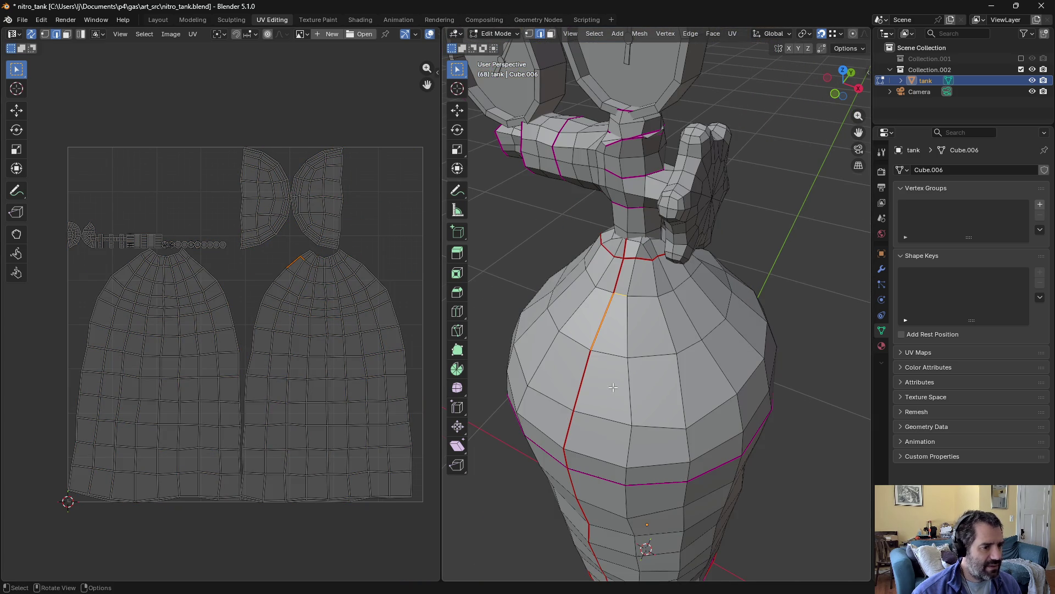
Step: Mark the edge loop around the tank body as a seam and re-unwrap the whole mesh
left_click(600, 461, "alt")
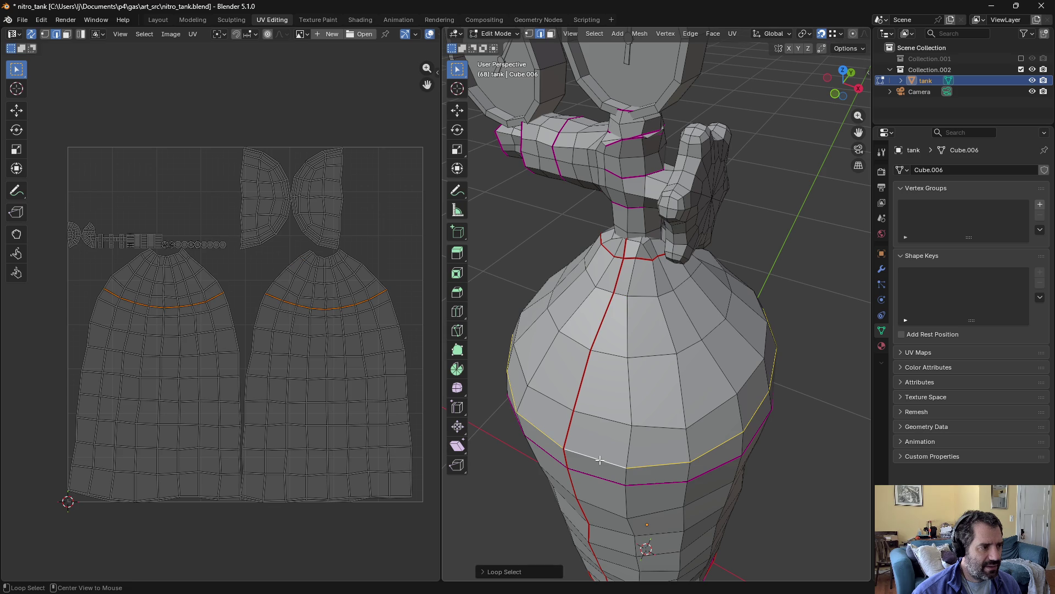
left_click(732, 33)
key("a")
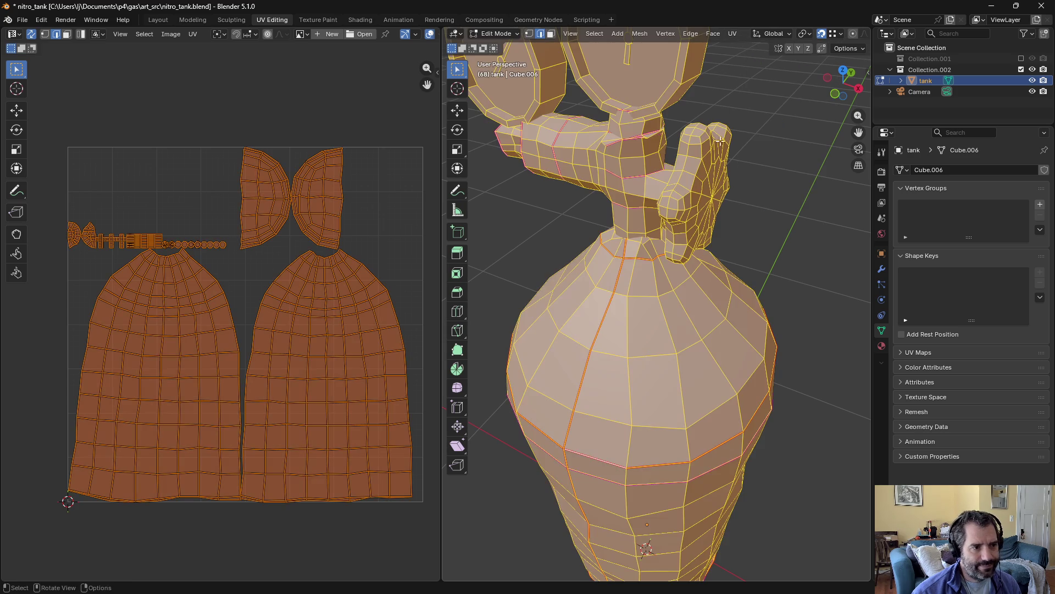
left_click(732, 35)
left_click(737, 48)
Step: Select the connected arm island on the left to inspect the new layout
left_click(272, 78)
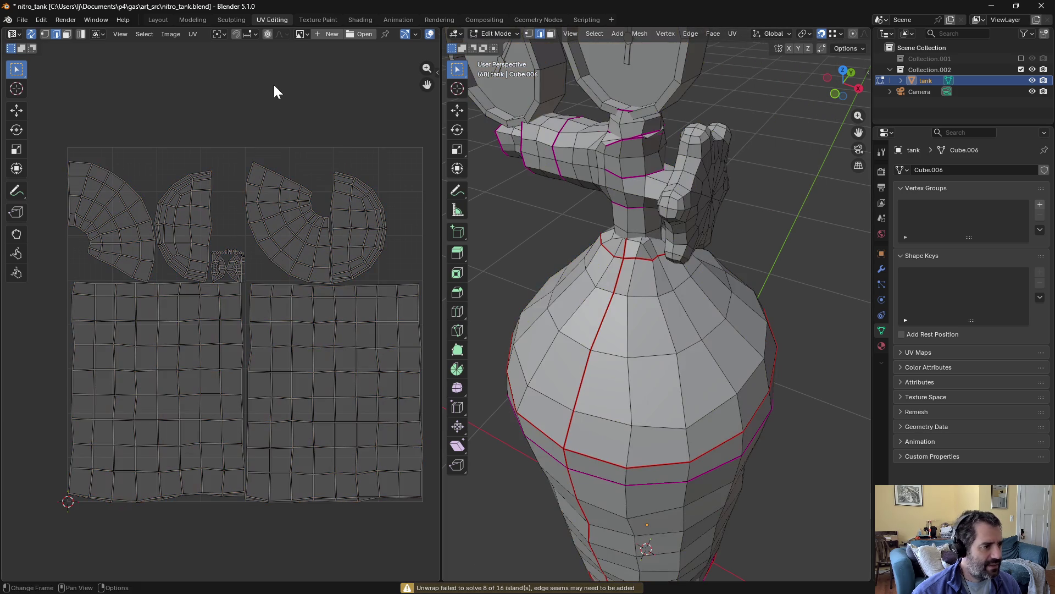
left_click(145, 193, "alt")
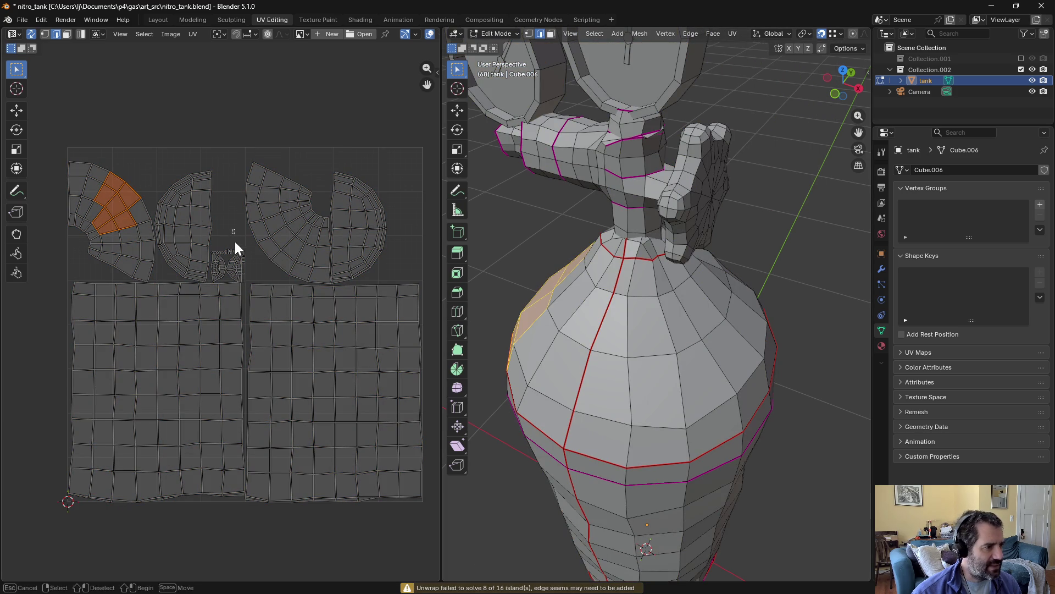
key("l")
scroll(224, 248, "up", 2)
left_click(244, 216)
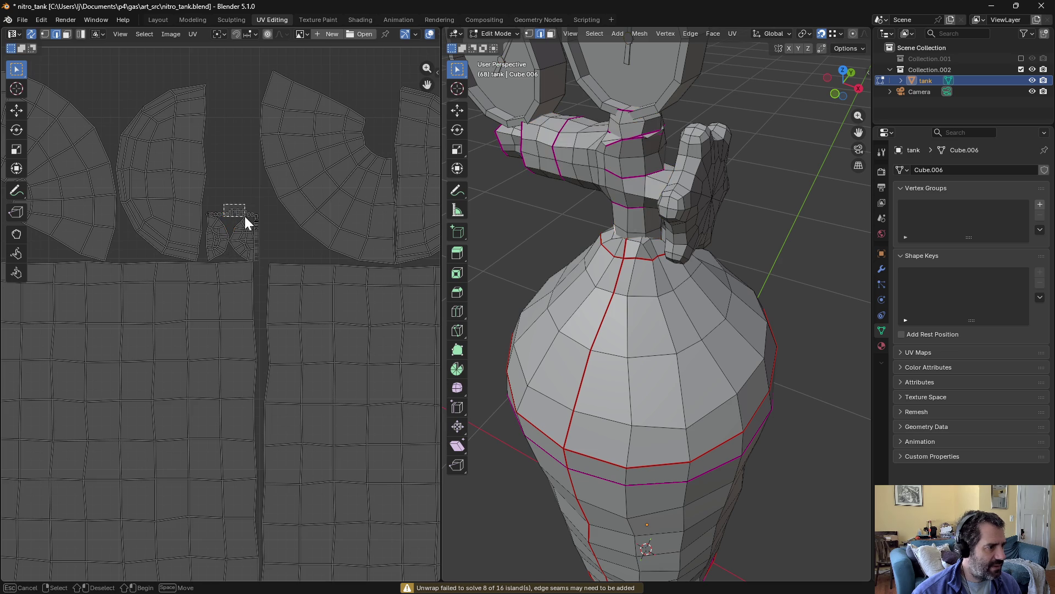
key("l")
Step: Zoom in on the small arm islands and select an octagon island to check it
scroll(212, 207, "up", 3)
scroll(242, 121, "up", 2)
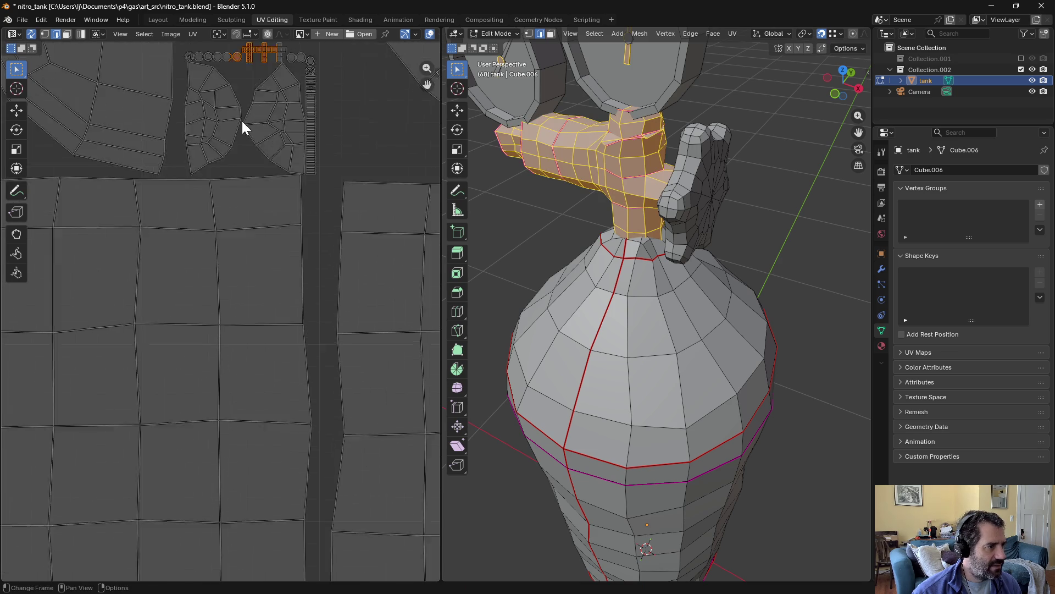
middle_click_drag(249, 101, 242, 296)
scroll(243, 297, "up", 3)
mouse_move(192, 153)
left_mouse_down()
mouse_move(219, 187)
mouse_move(252, 140)
mouse_move(325, 183)
left_mouse_up()
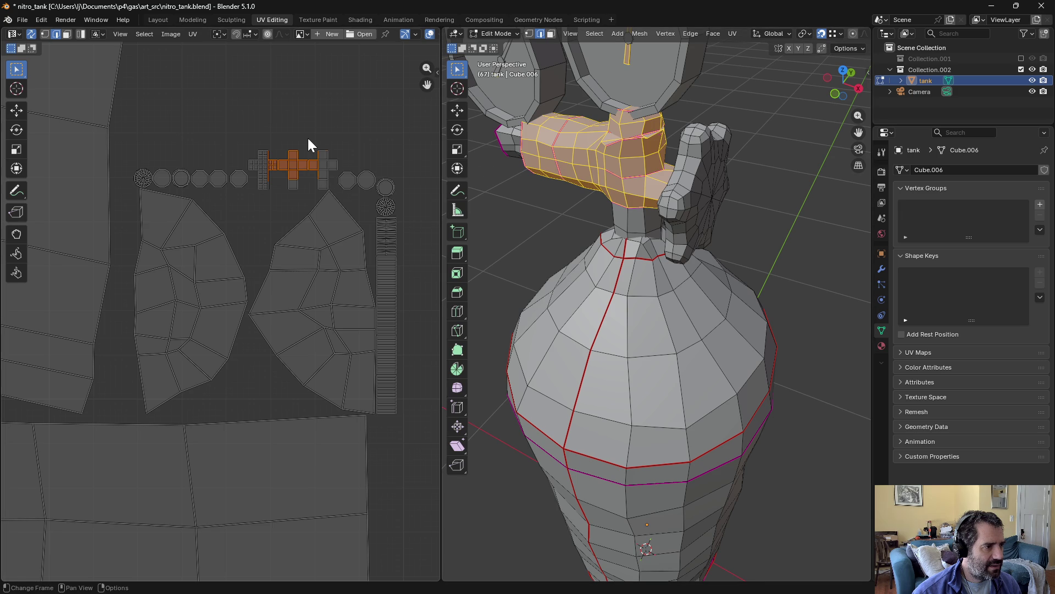
left_click(314, 159)
scroll(259, 231, "down", 3)
scroll(236, 269, "down", 3)
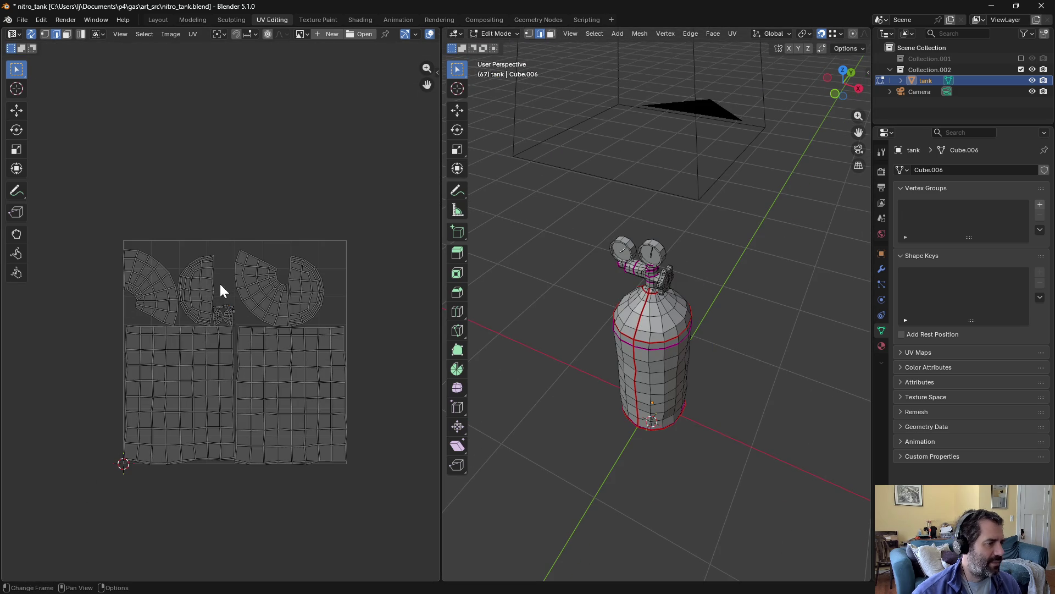
scroll(675, 393, "up", 3)
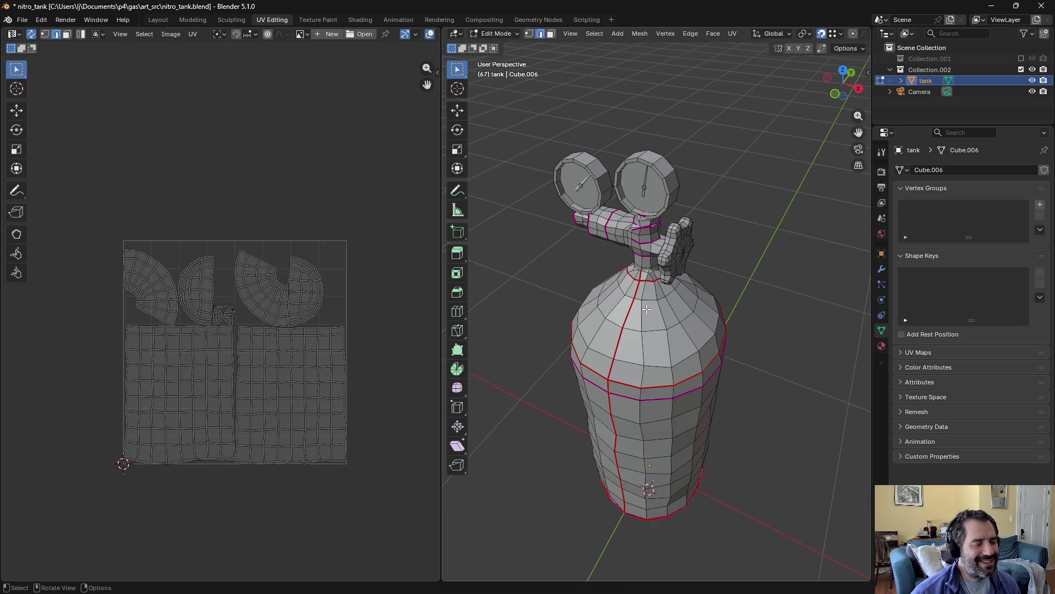
Step: Save the blend file, return to the Layout workspace and select the camera
key("ctrl+s")
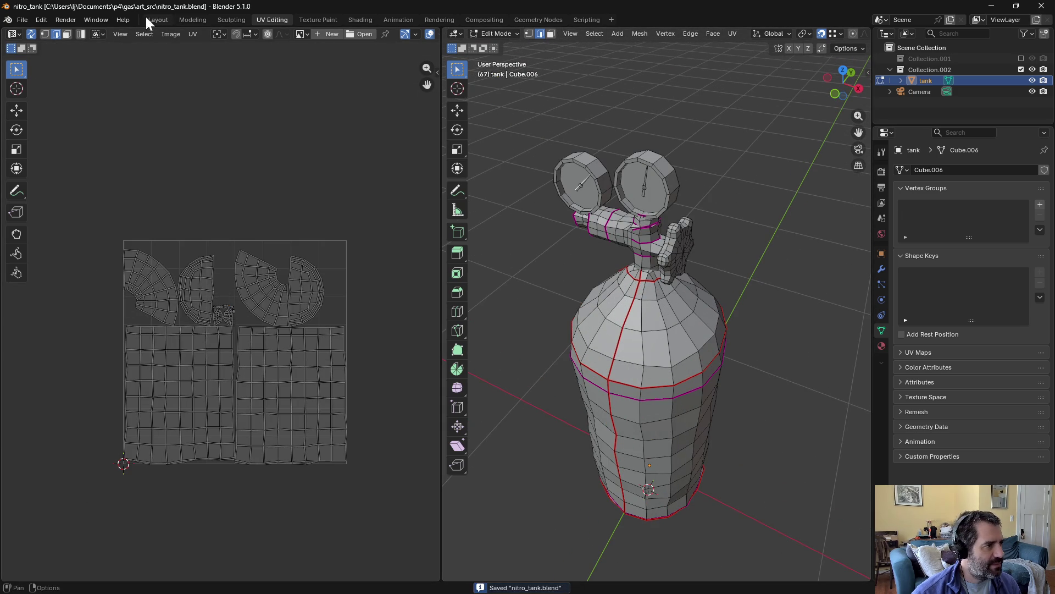
key("a")
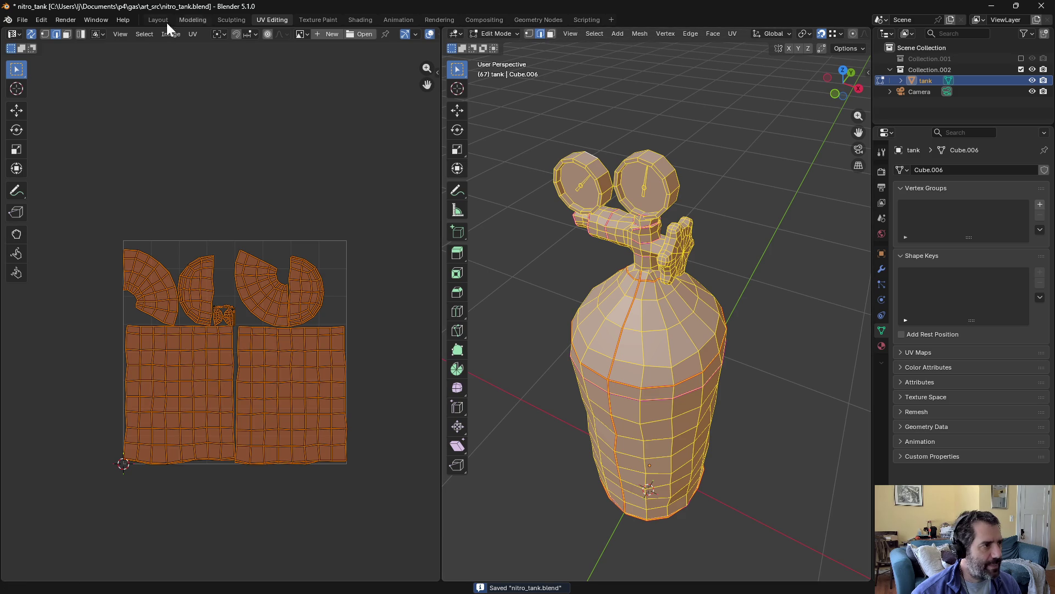
left_click(158, 20)
left_click(920, 92)
Step: Duplicate Collection.002 with its tank and name the copy 'for export'
left_click(919, 84)
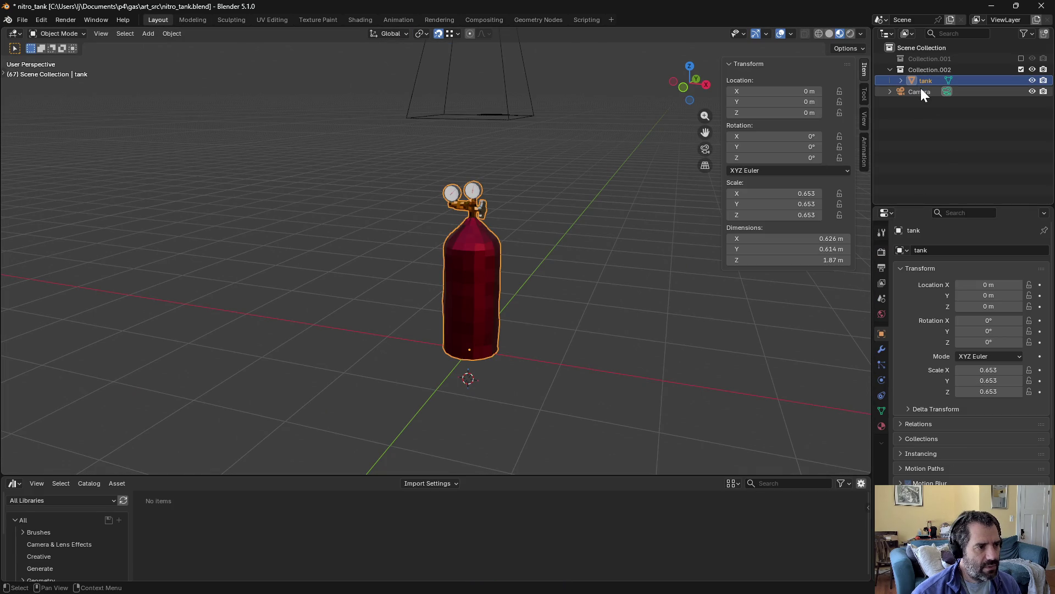
left_click(970, 112)
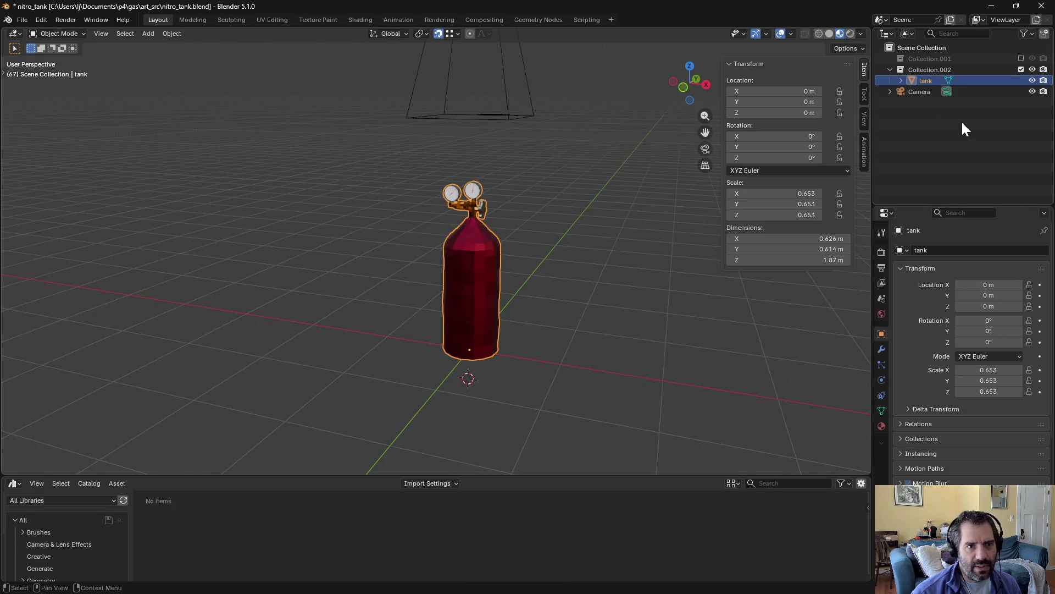
left_click(922, 71)
left_click(926, 116)
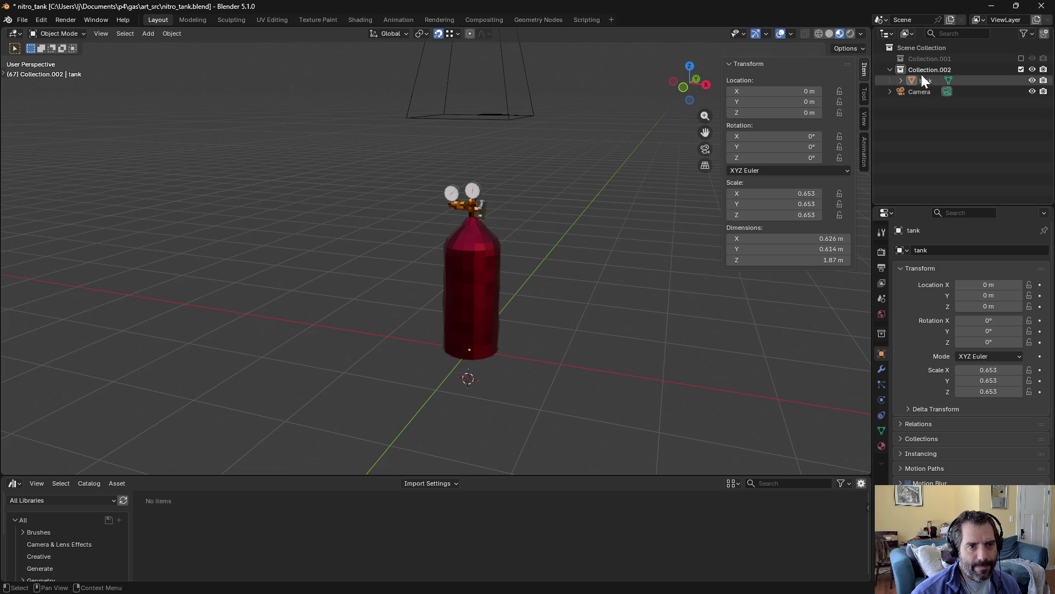
right_click(919, 71)
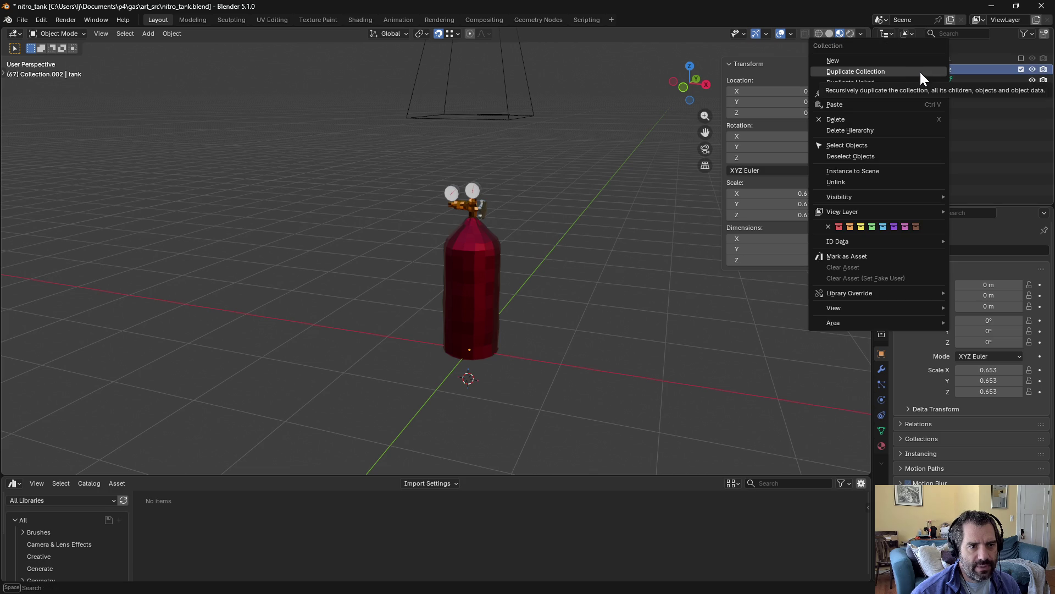
left_click(922, 72)
double_click(927, 92)
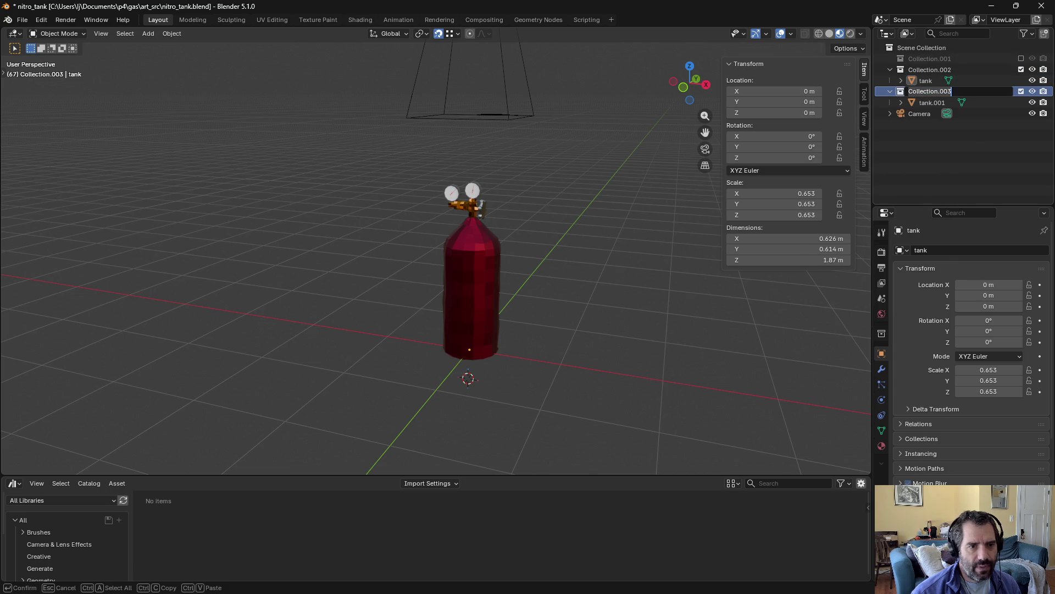
type("for export")
key("Return")
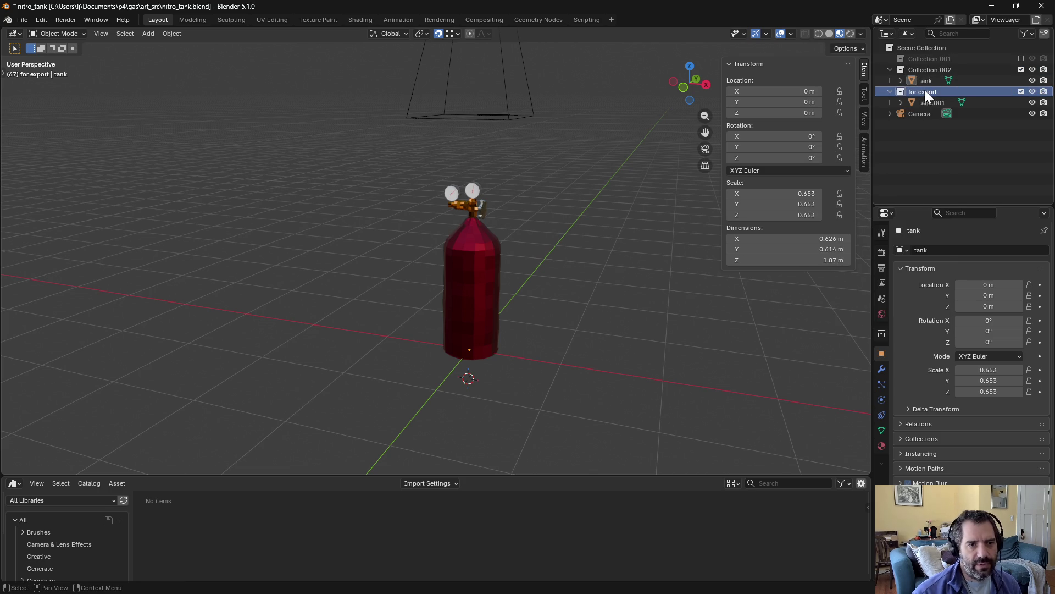
Step: Rename the duplicated tank.001 to nitro_tank.LOD0
left_click(937, 104)
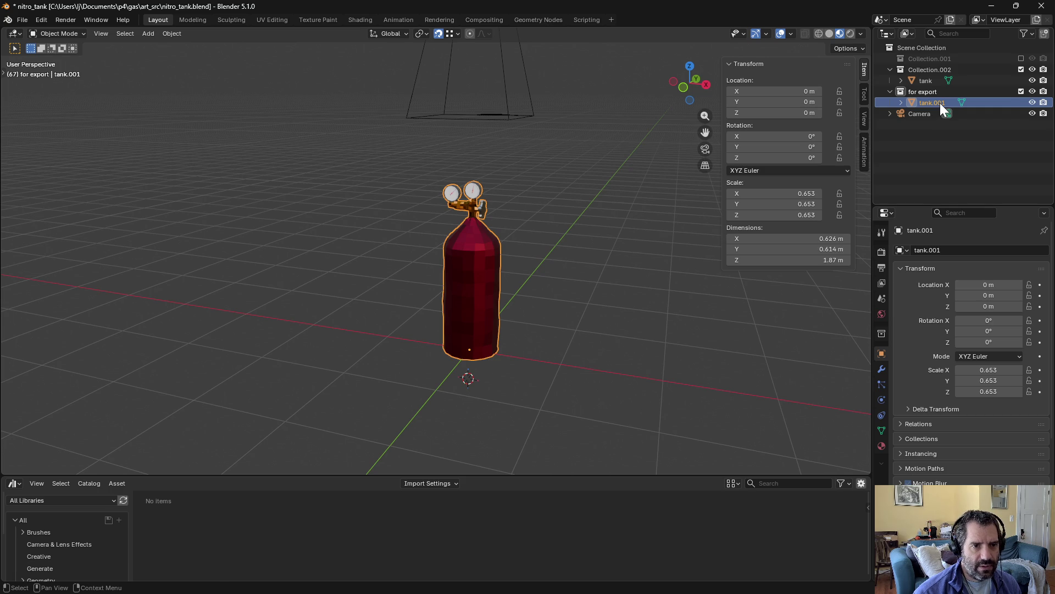
double_click(940, 103)
type("nk")
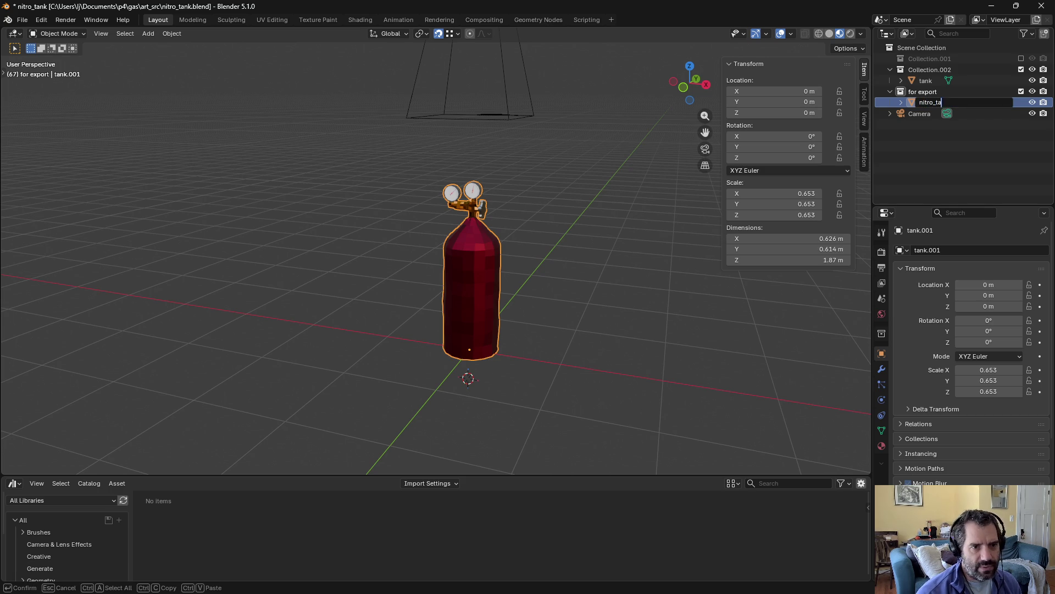
type(".LOD0")
key("Return")
left_click(981, 133)
left_click(942, 101)
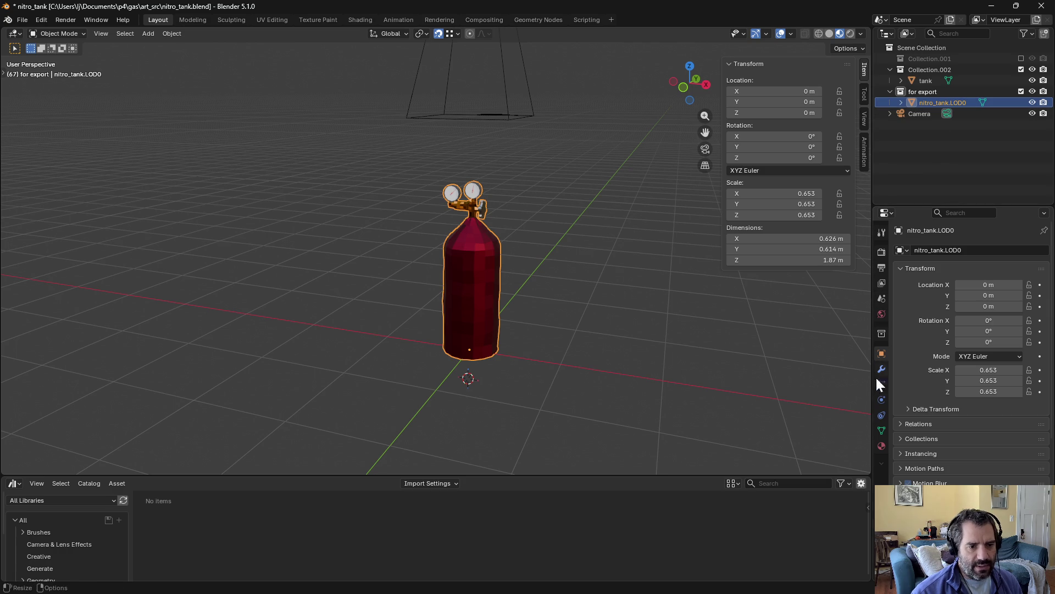
left_click(882, 444)
Step: Replace the four old material slots with a new blue 'baked' material and save the file
left_click(1044, 262)
left_click(1044, 262)
left_click(1044, 262)
left_click(1045, 262)
left_click(1045, 261)
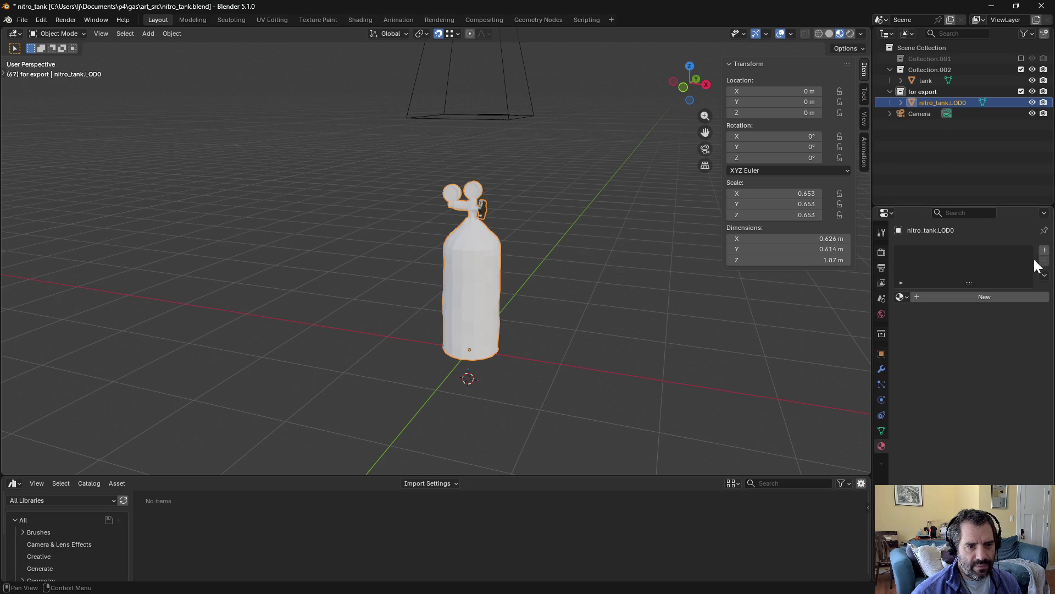
left_click(935, 297)
left_click(936, 297)
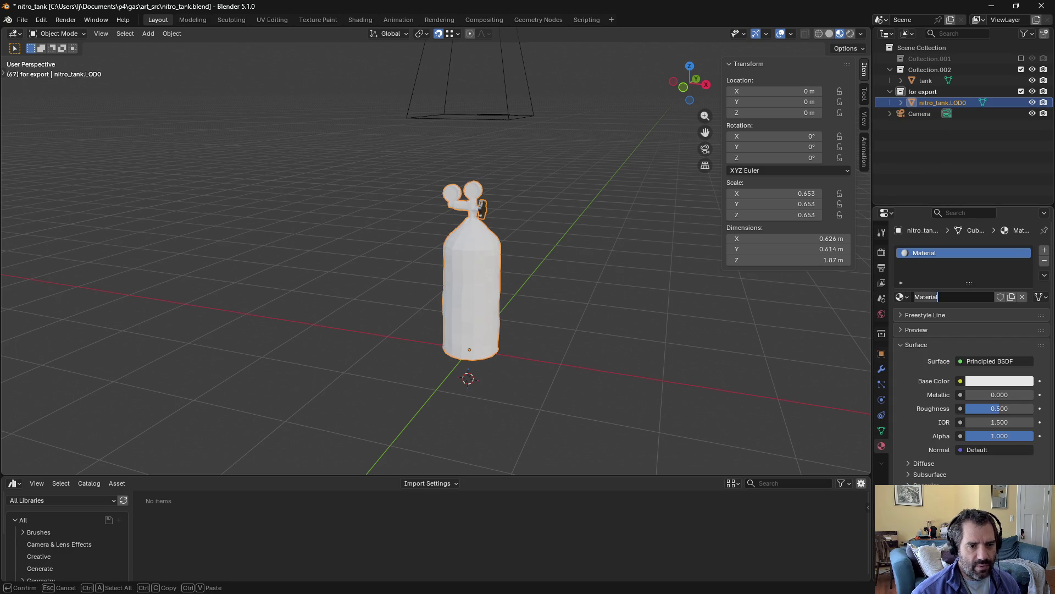
type("baked")
key("Return")
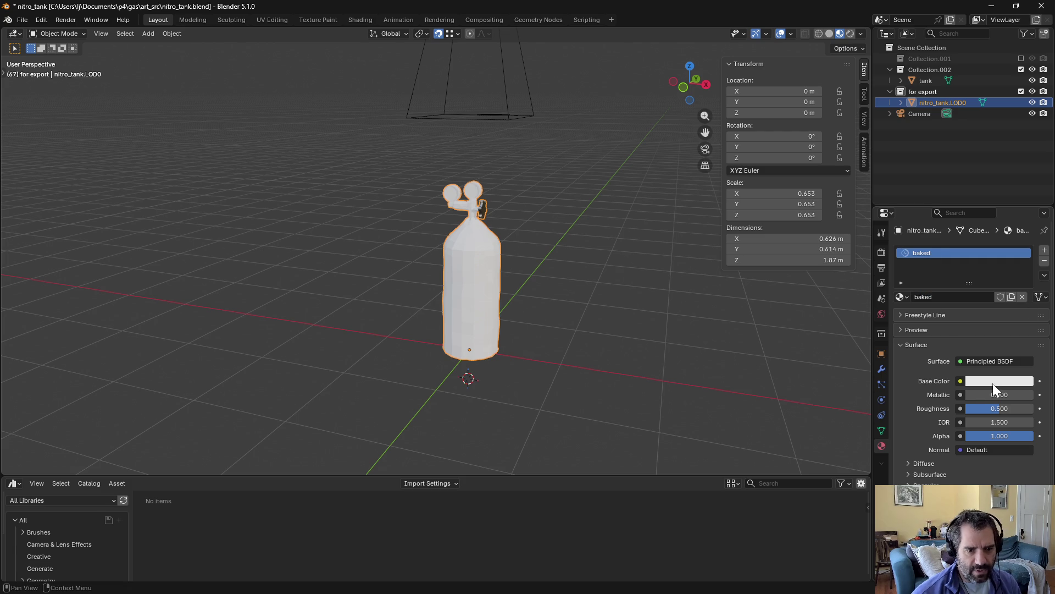
left_click(995, 381)
left_click(998, 201)
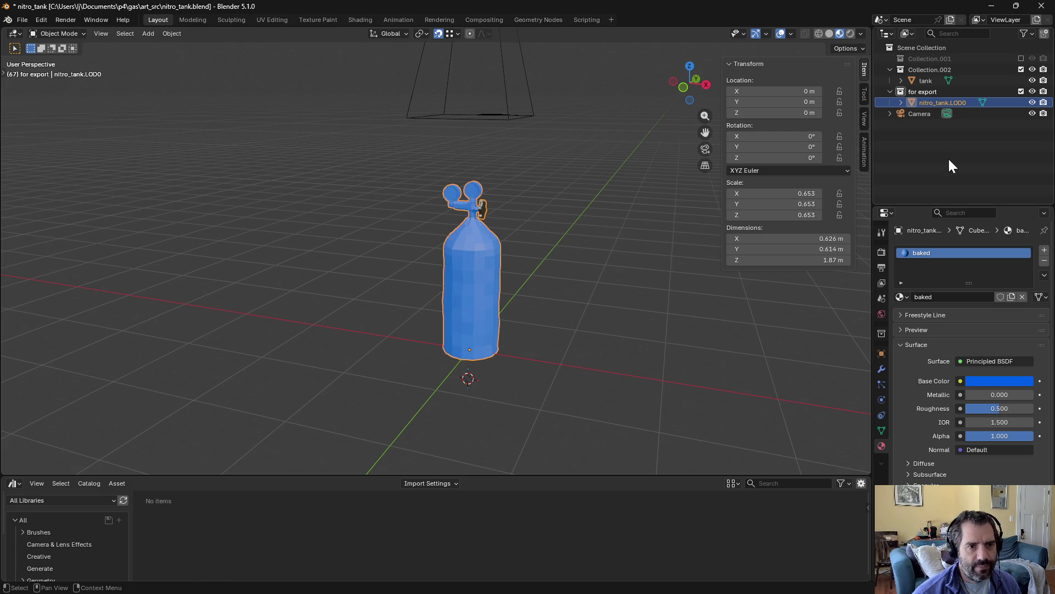
key("ctrl+s")
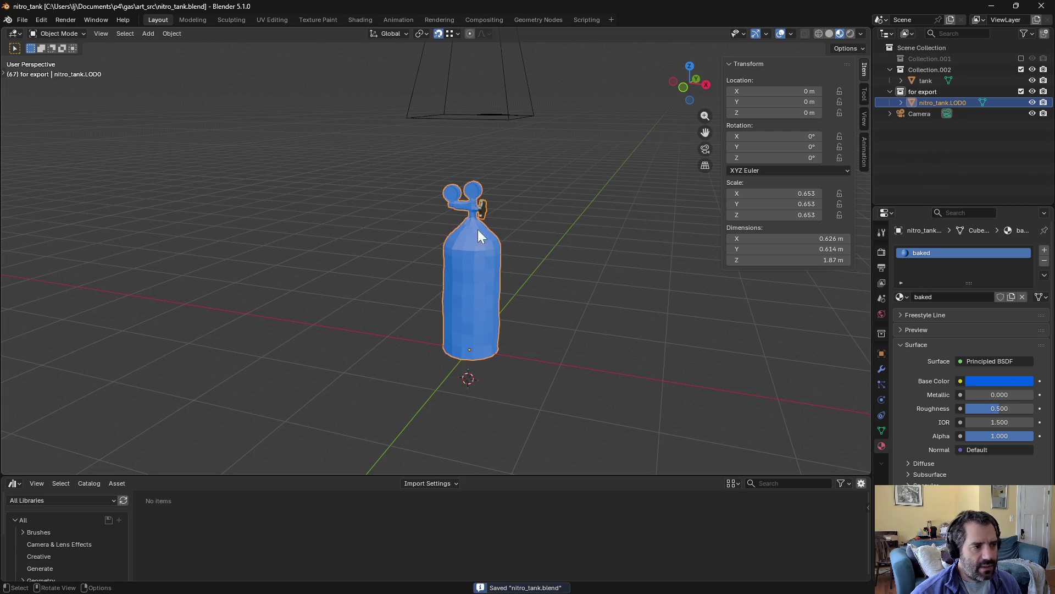
Step: Toggle the 'for export' and Collection.002 exclude checkboxes so both are included again
left_click(968, 155)
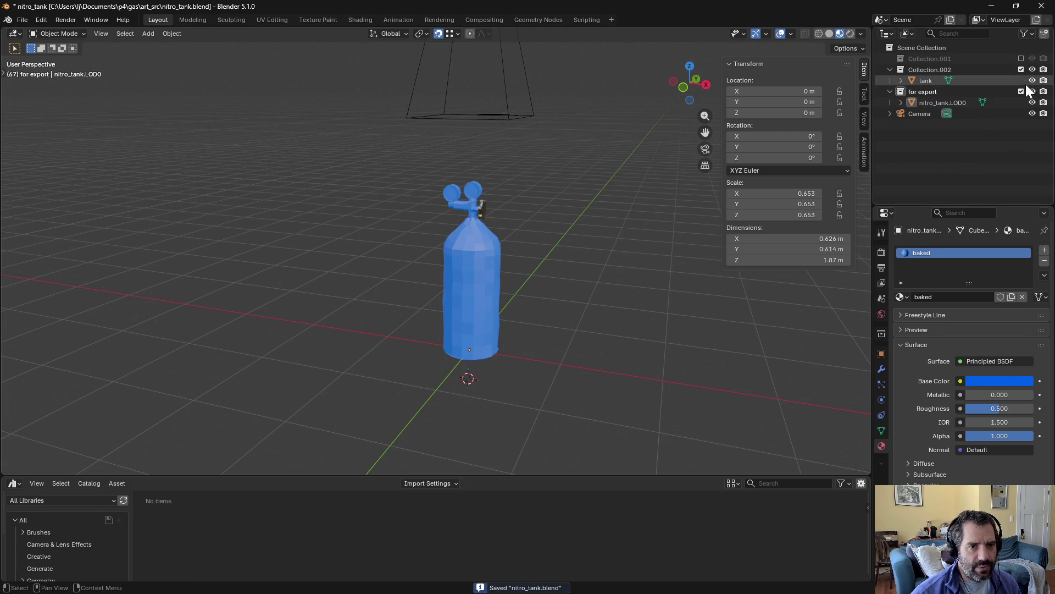
left_click(1020, 91)
left_click(1020, 91)
left_click(1020, 66)
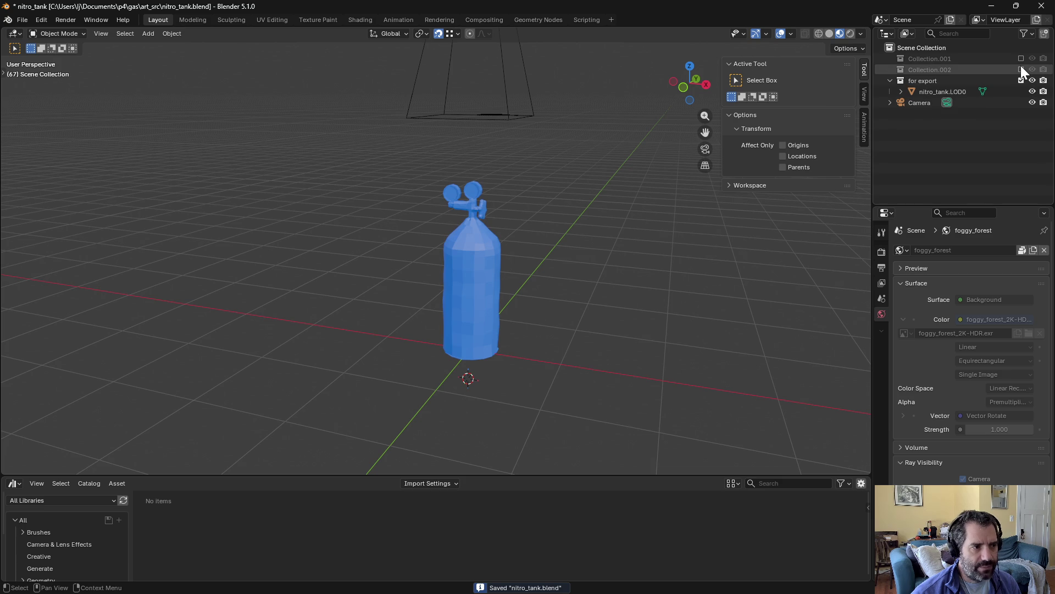
left_click(1021, 69)
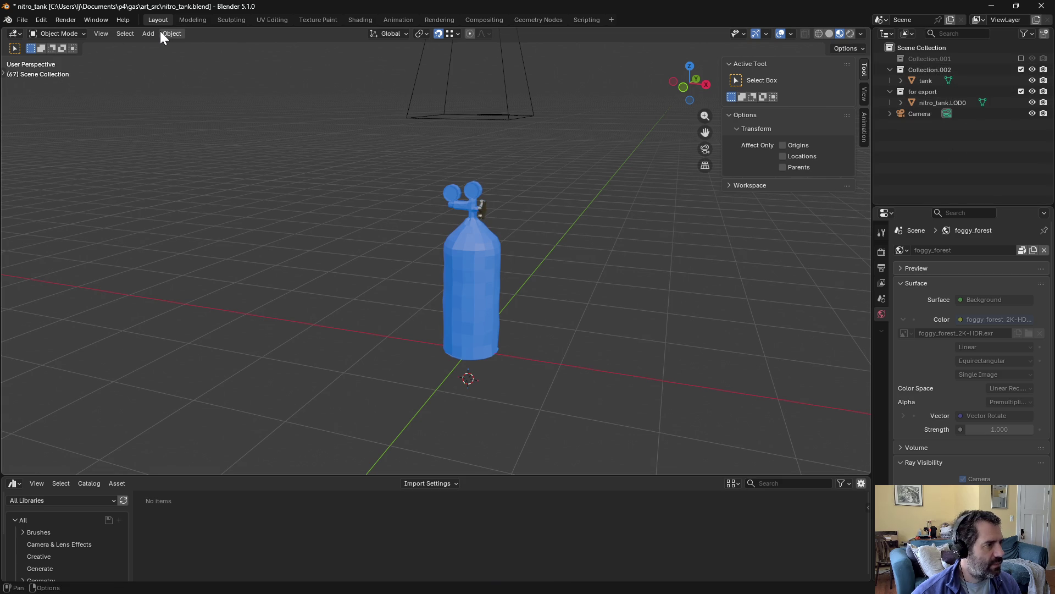
Step: Select the original tank, keep Collection.002 included, and switch to the Shading workspace
left_click(479, 212)
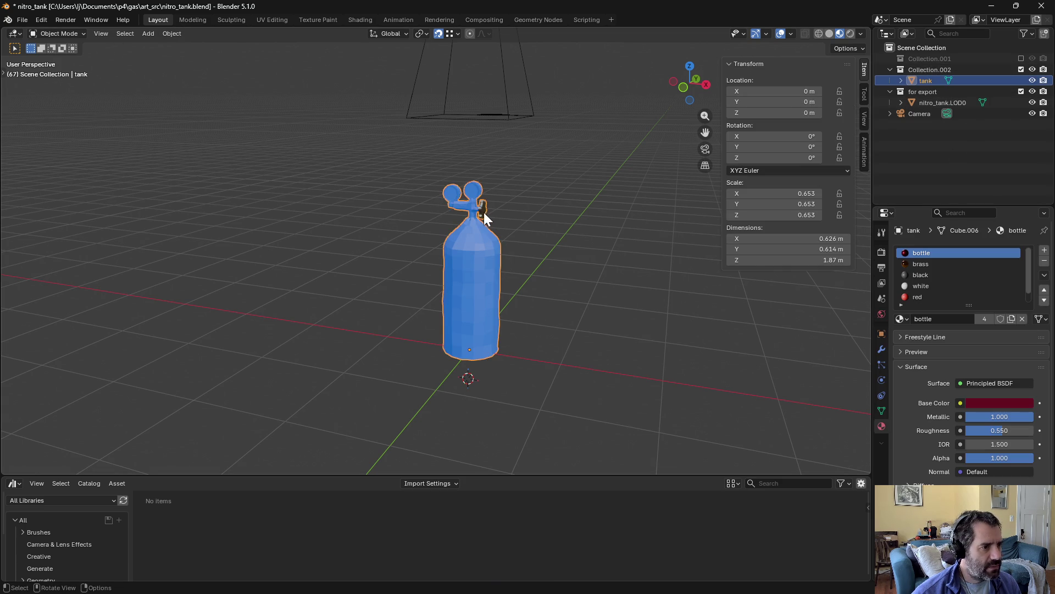
scroll(486, 212, "up", 3)
left_click(1021, 67)
left_click(1022, 67)
left_click(1021, 67)
left_click(1022, 67)
left_click(1021, 67)
left_click(1022, 69)
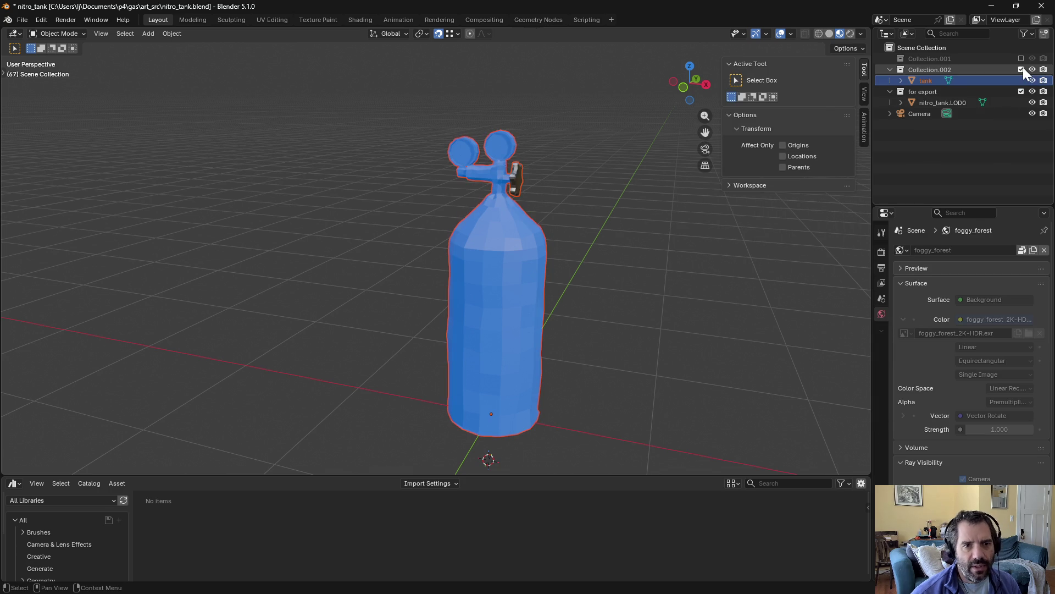
left_click(361, 20)
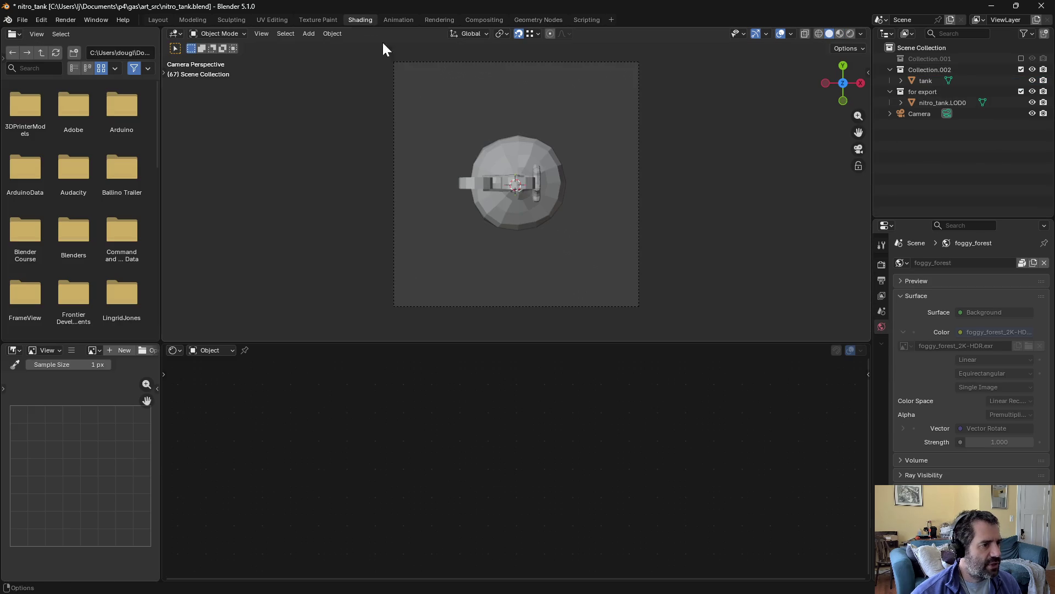
mouse_move(546, 236)
middle_mouse_down()
mouse_move(552, 182)
mouse_move(529, 145)
middle_mouse_up()
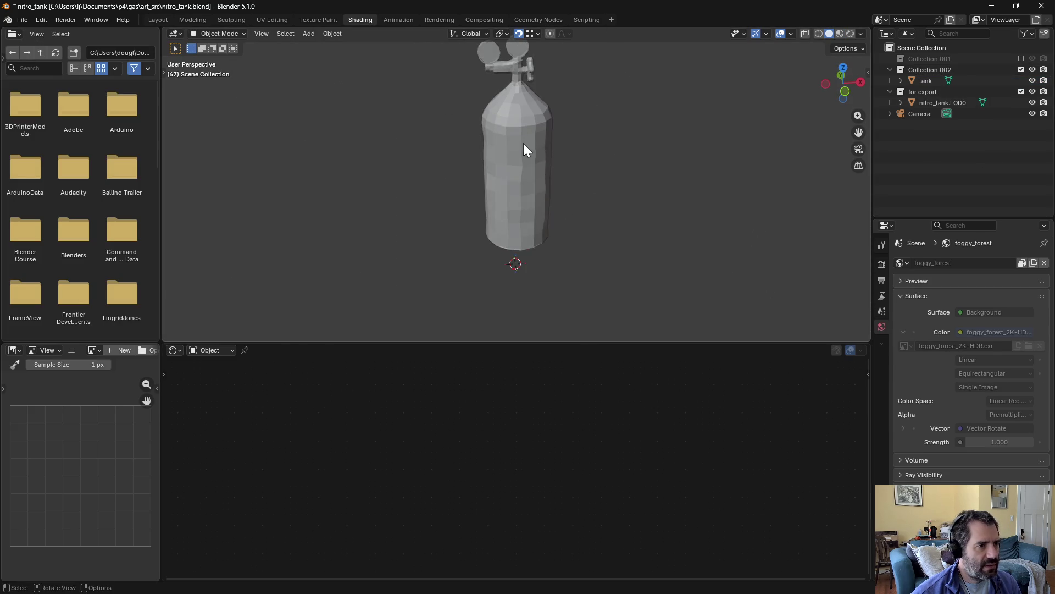
Step: Switch the viewport to Material Preview and select nitro_tank.LOD0
left_click(529, 145)
middle_click_drag(612, 143, 637, 135)
left_click(840, 34)
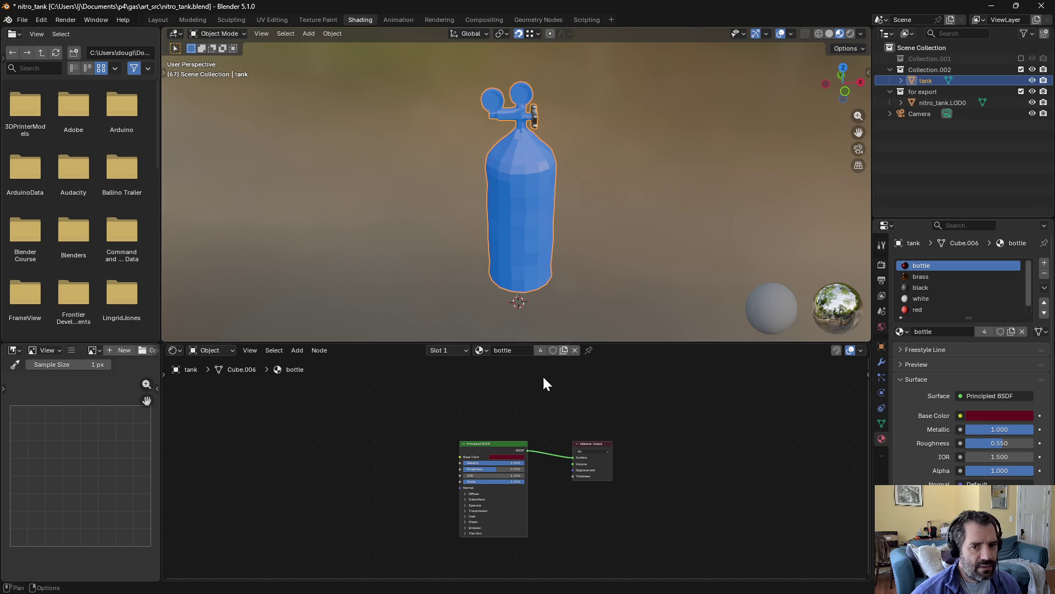
left_click(938, 103)
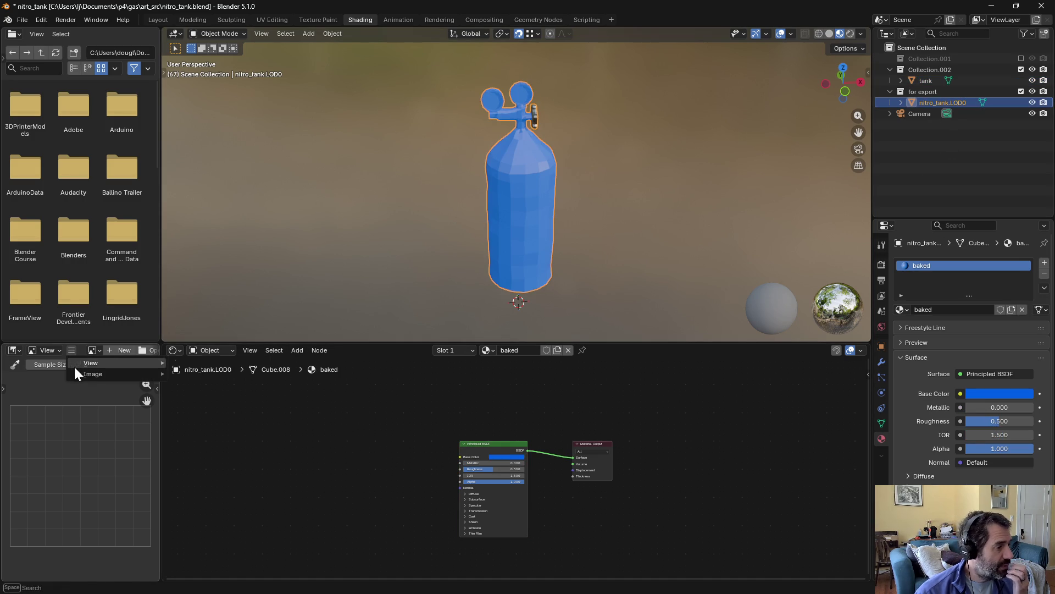
Step: Create a new 512 × 512 image named nitro_tank_color.LOD0 in the Image Editor
left_click(71, 351)
mouse_move(77, 377)
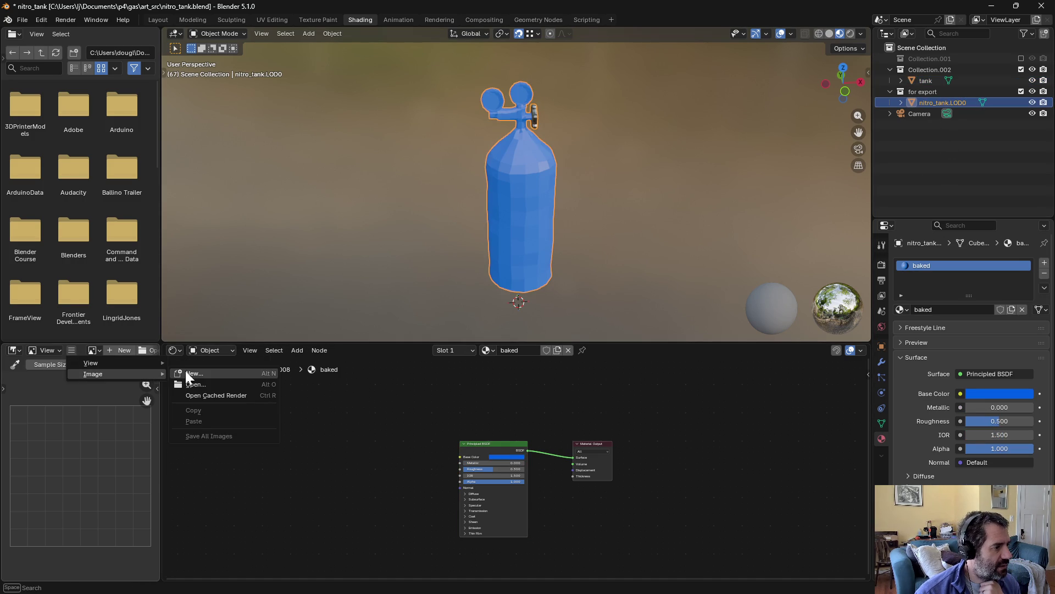
left_click(177, 372)
key("Tab")
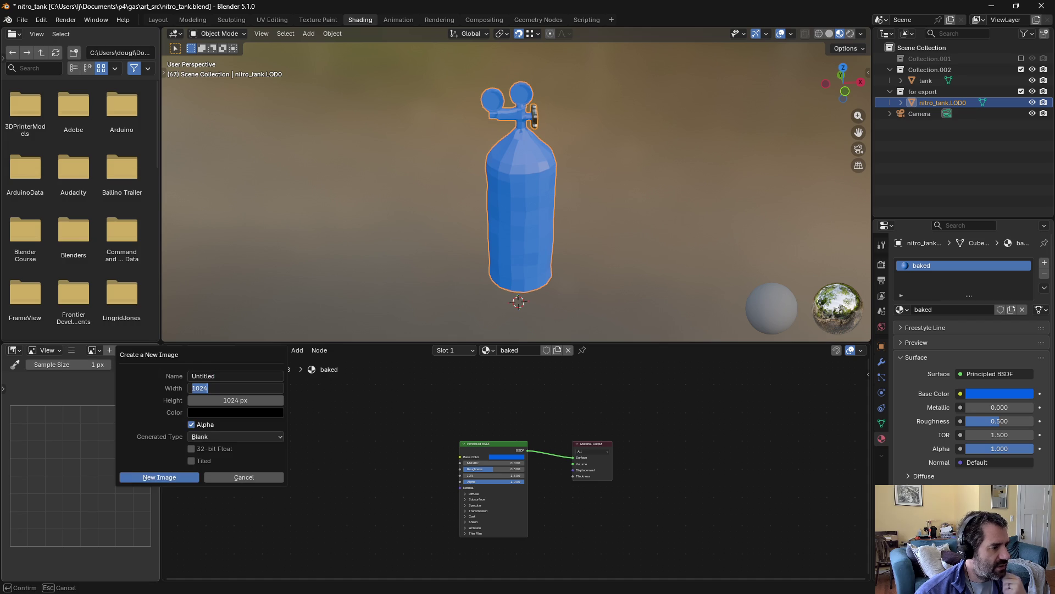
type("512")
key("Tab")
type("51")
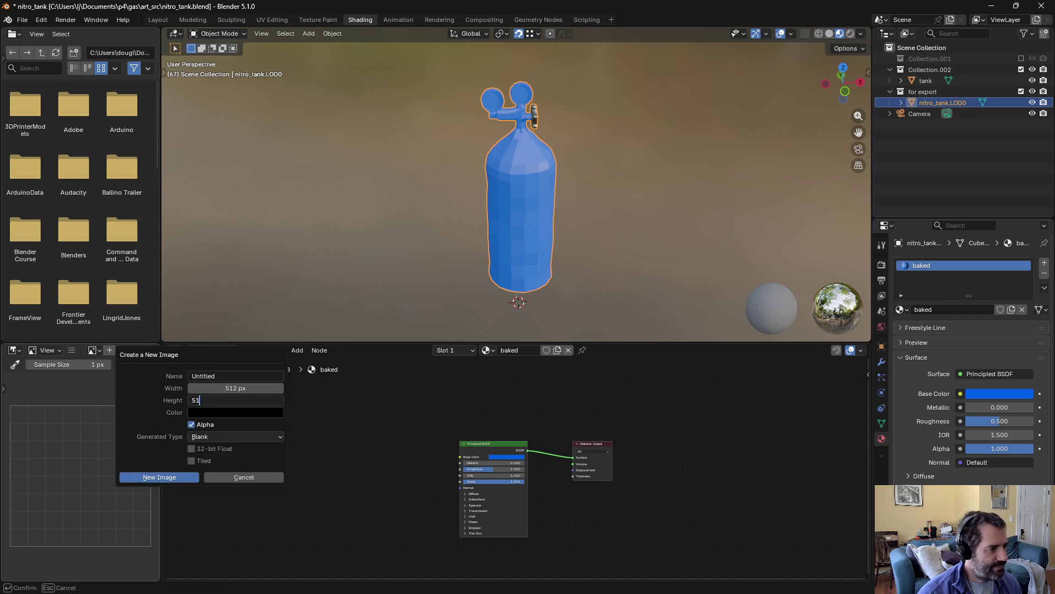
key("Tab")
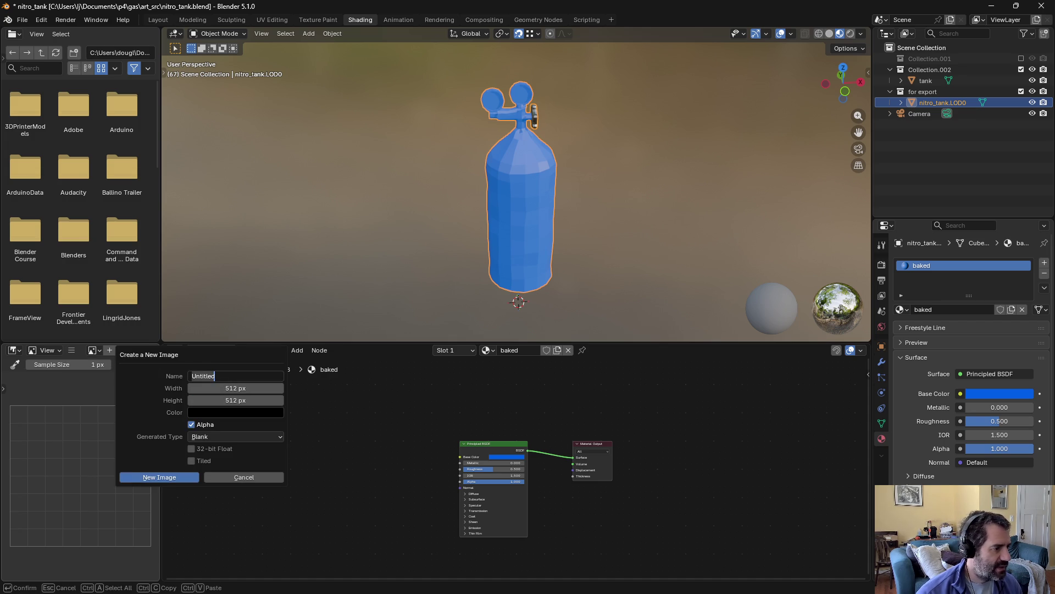
type("nk_color.LOD0")
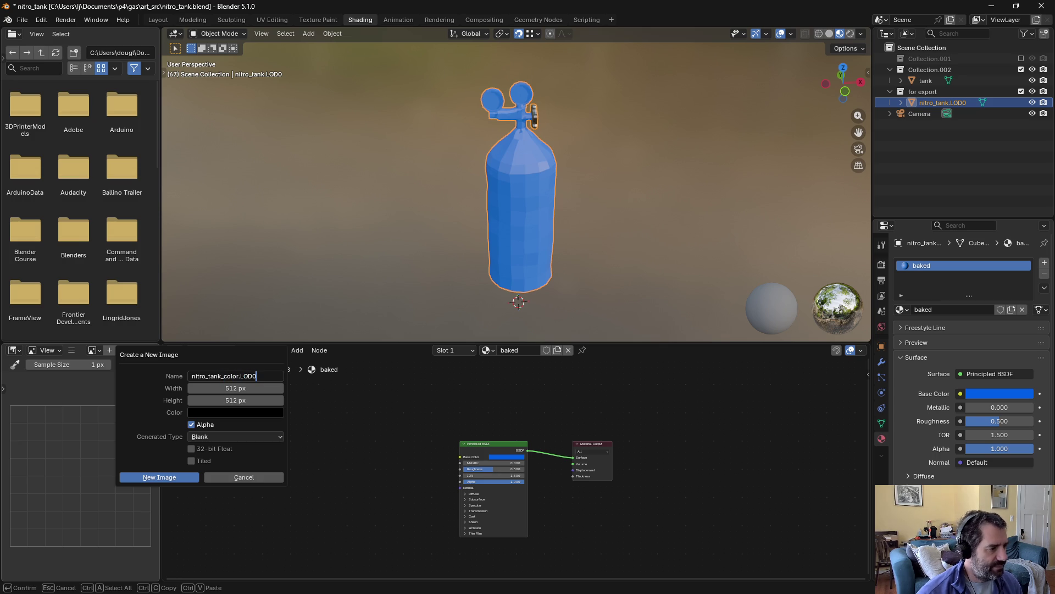
key("Return")
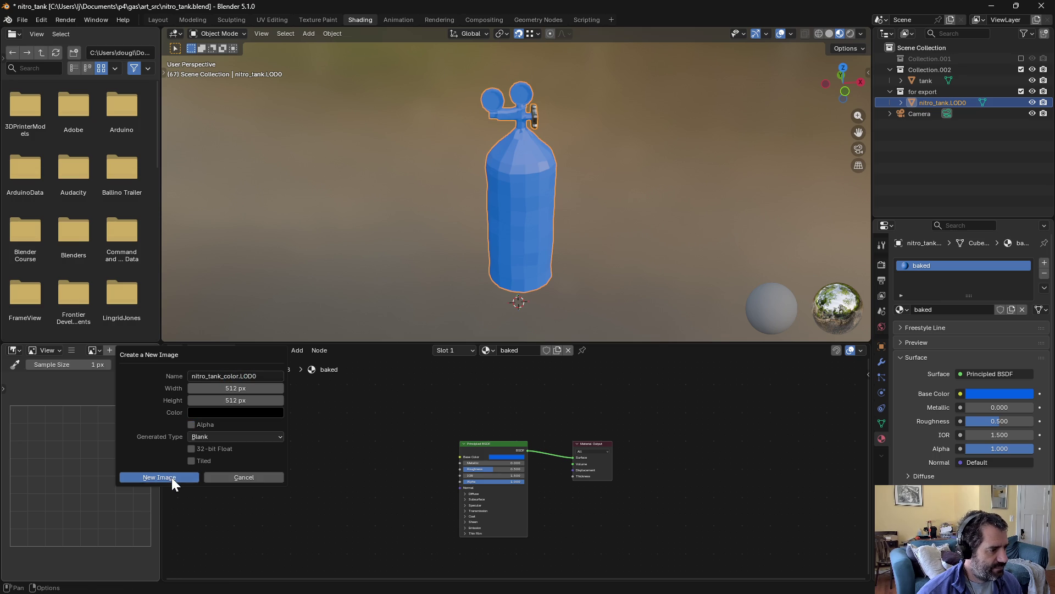
left_click(171, 476)
key("Home")
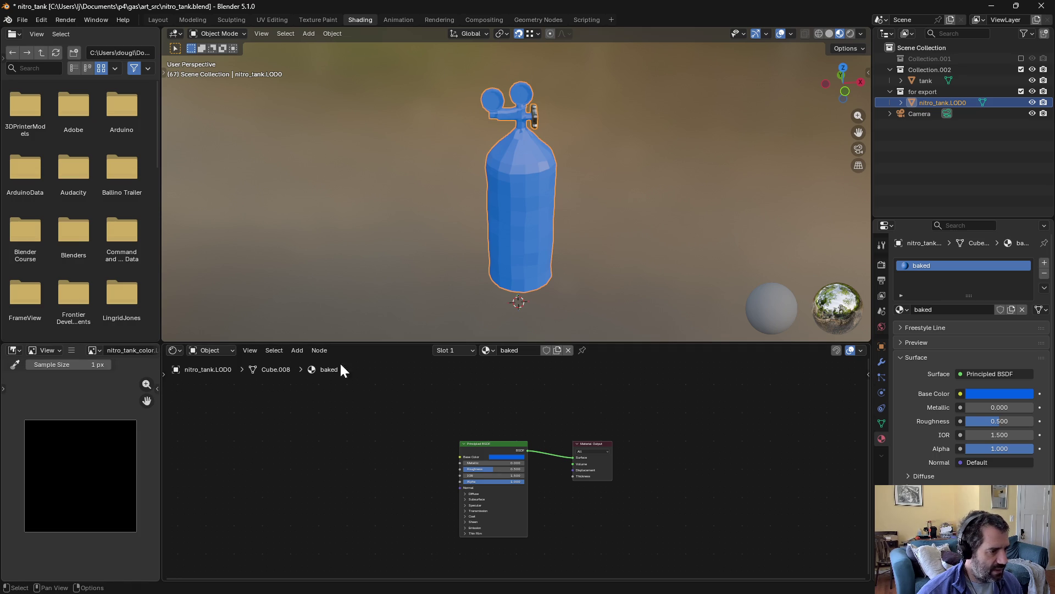
left_click(299, 351)
Step: Add an Image Texture node left of the Principled BSDF using nitro_tank_color.LOD0
mouse_move(321, 421)
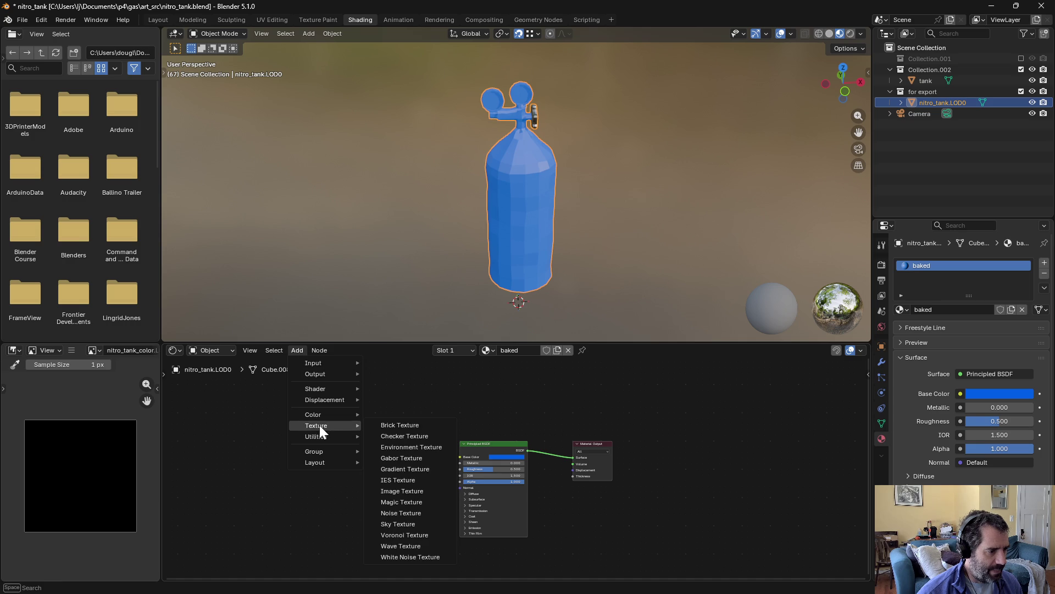
left_click(426, 491)
left_click(361, 478)
left_click(360, 473)
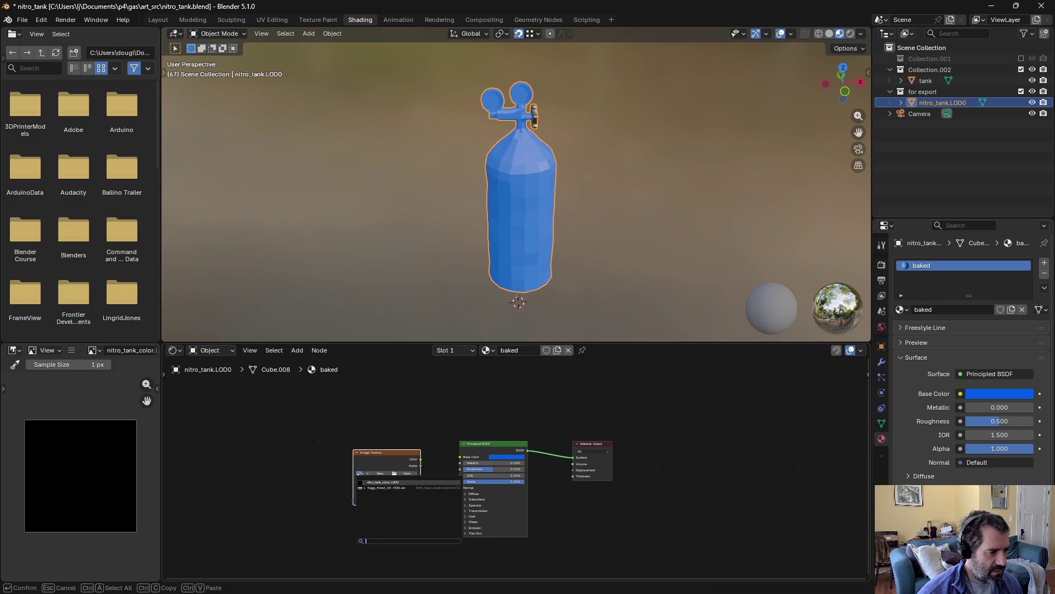
scroll(367, 506, "up", 3)
left_click(266, 475)
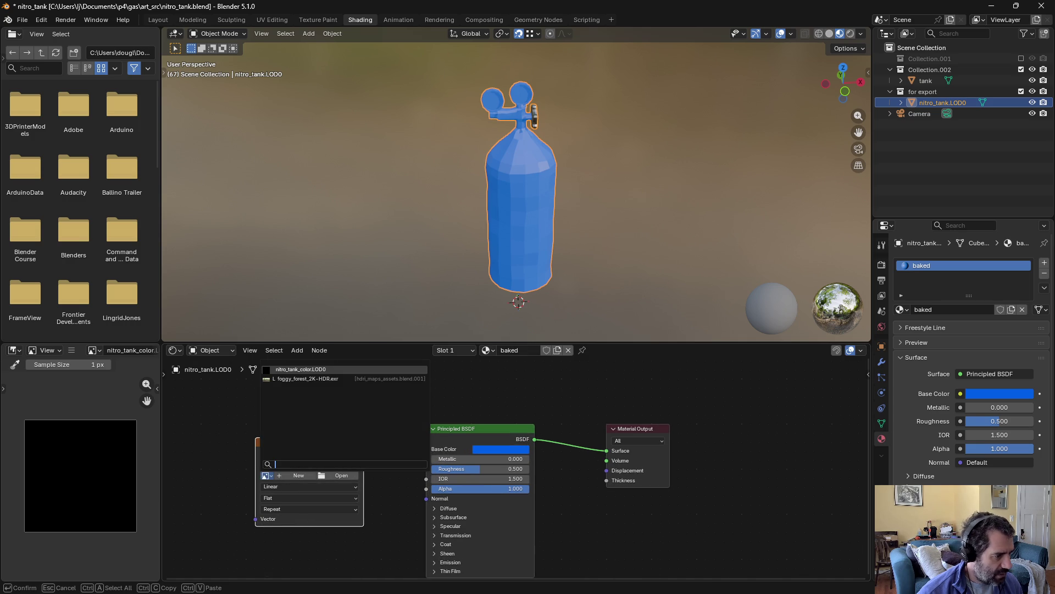
left_click(266, 475)
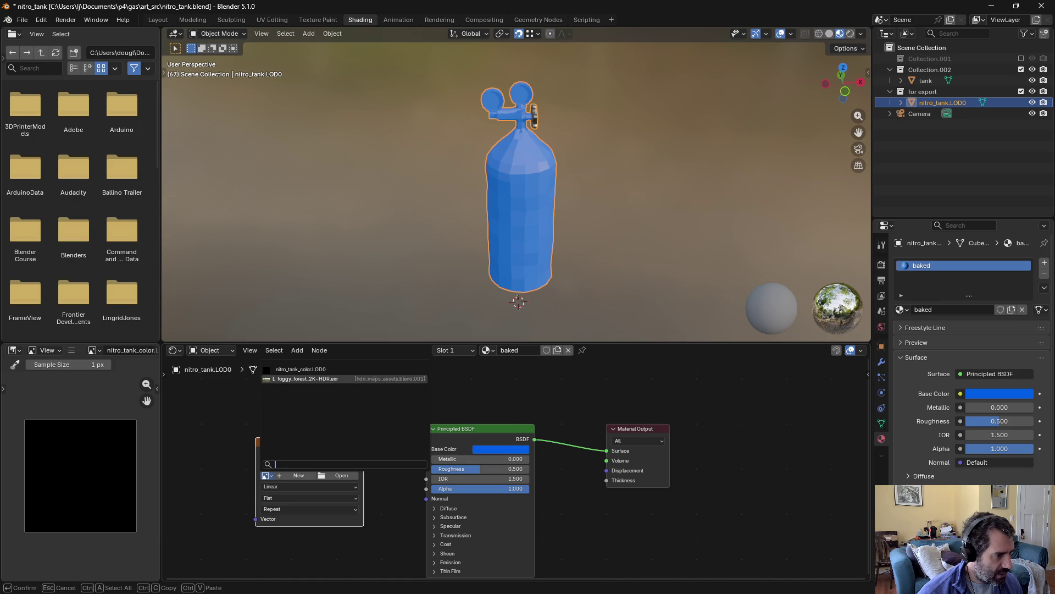
left_click(301, 369)
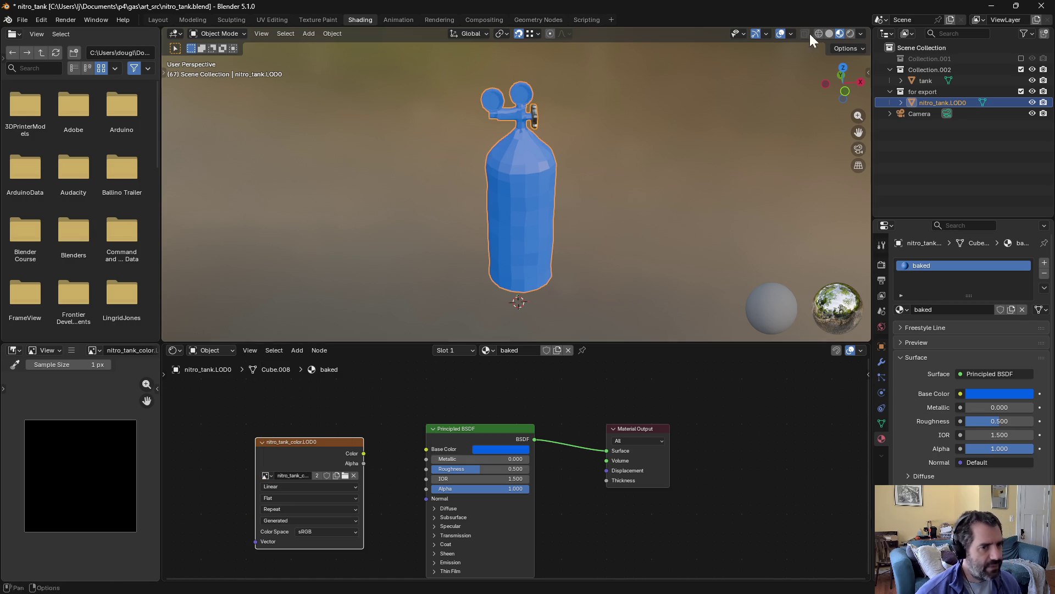
left_click(932, 82)
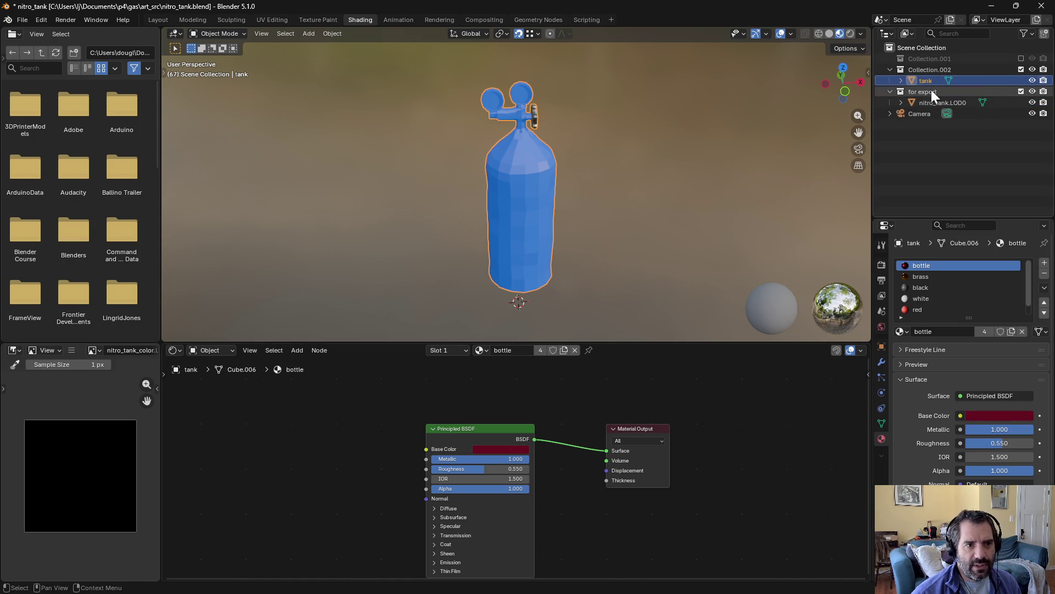
Step: Bake a Glossy pass from tank onto nitro_tank.LOD0, Selected to Active, 0.02 m extrusion
left_click(929, 102)
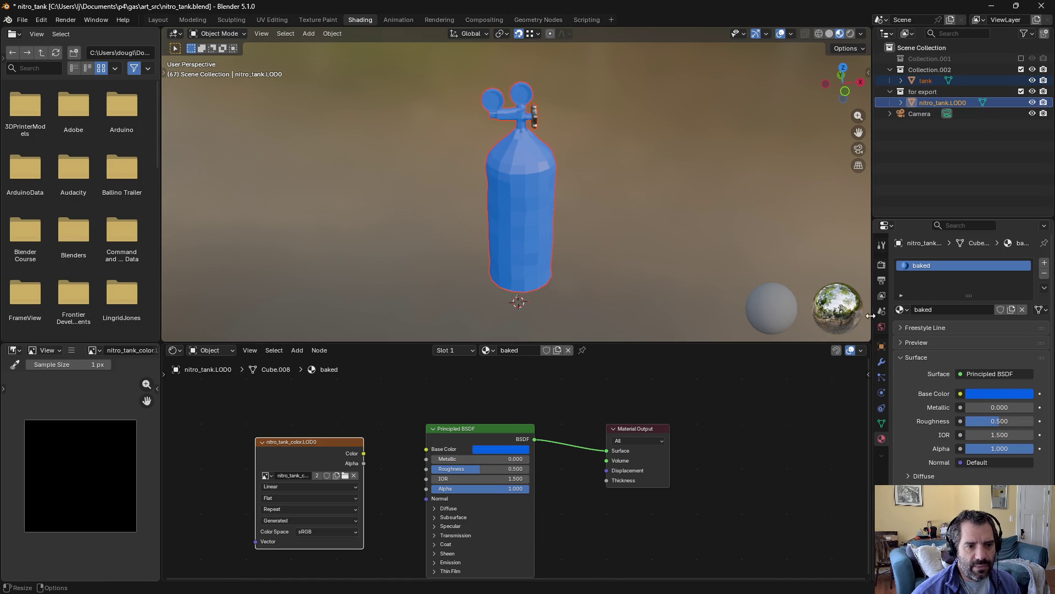
left_click(881, 264)
scroll(937, 457, "down", 5)
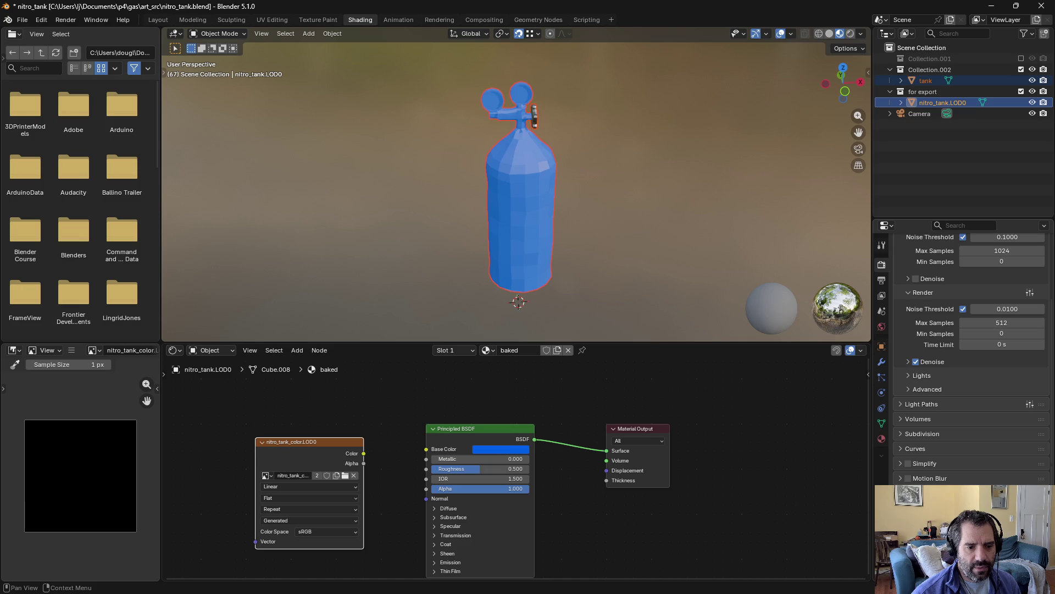
scroll(966, 448, "down", 10)
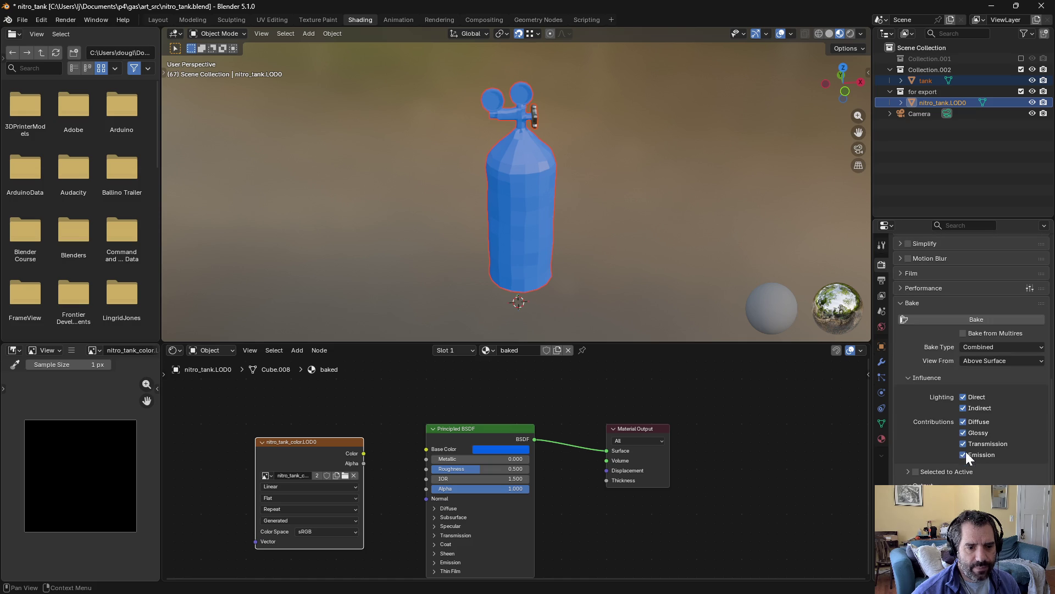
left_click(984, 348)
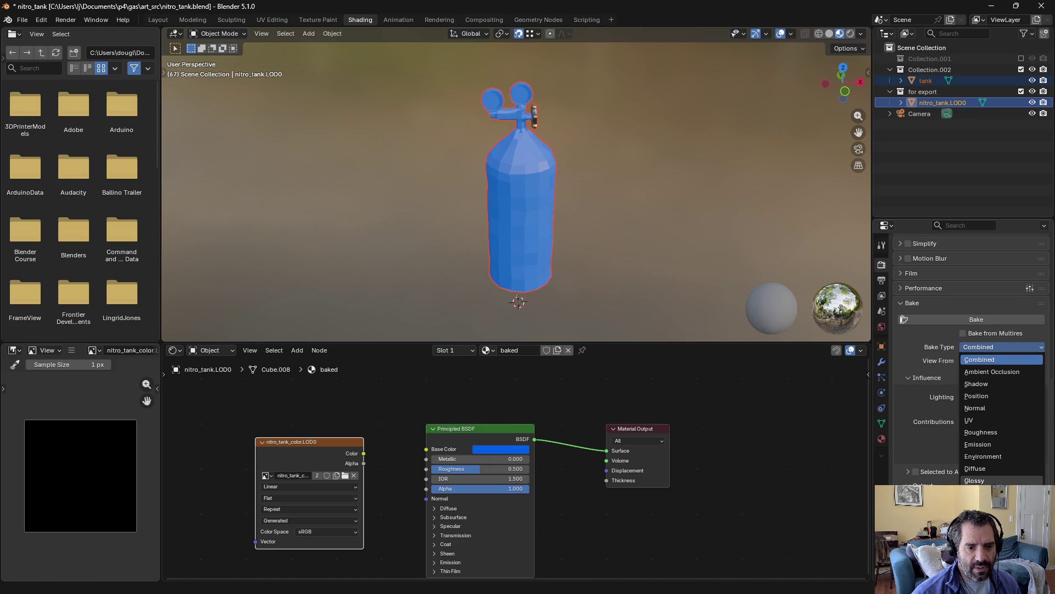
left_click(978, 480)
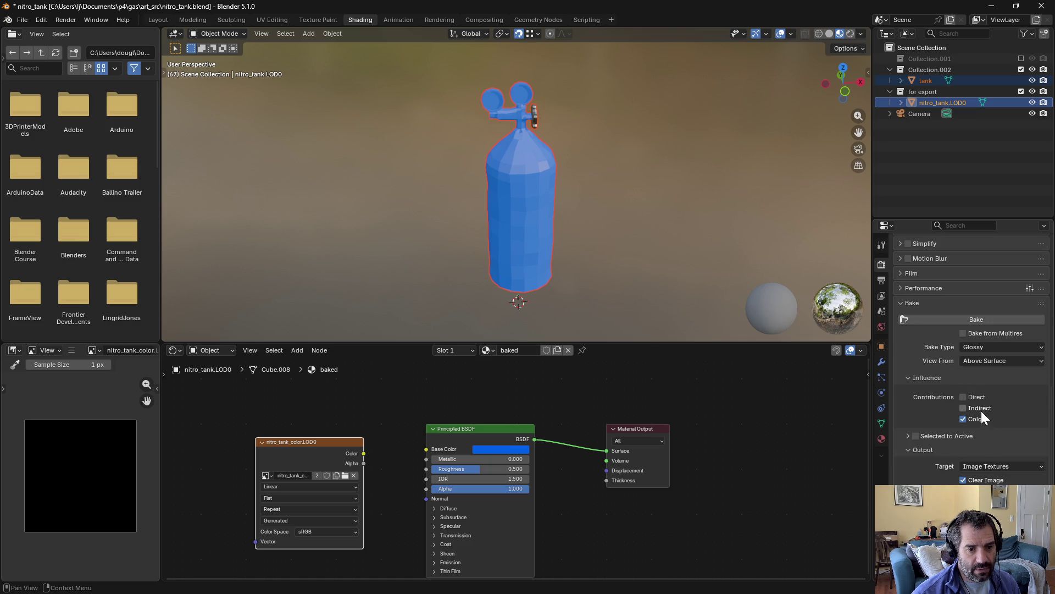
scroll(963, 454, "down", 1)
left_click(911, 414)
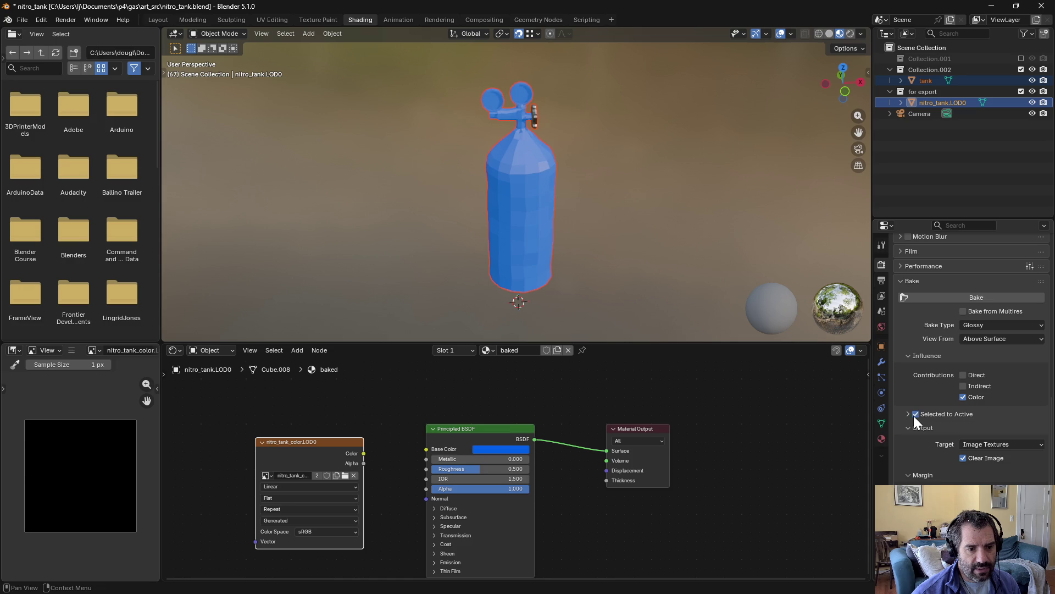
left_click_drag(990, 446, 994, 446)
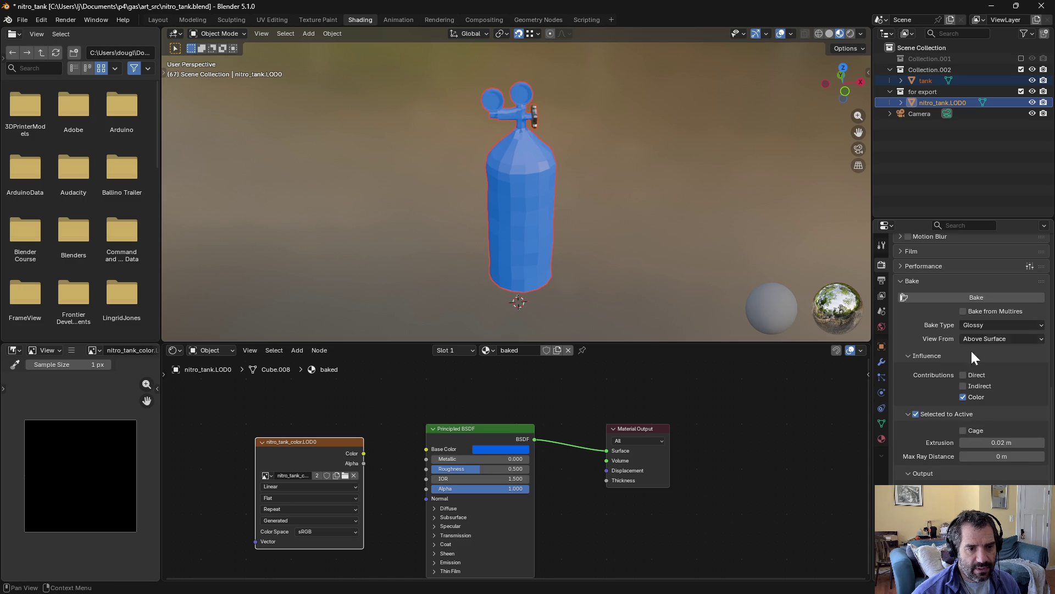
left_click(962, 295)
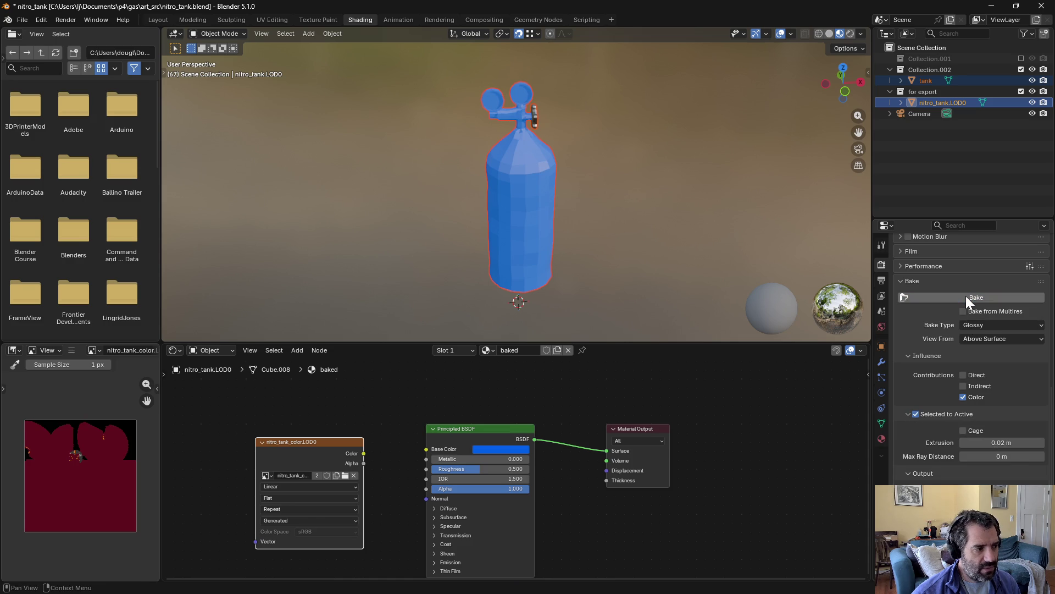
Step: Fit the baked texture in the image view and exclude Collection.002 from the scene
scroll(35, 473, "up", 5)
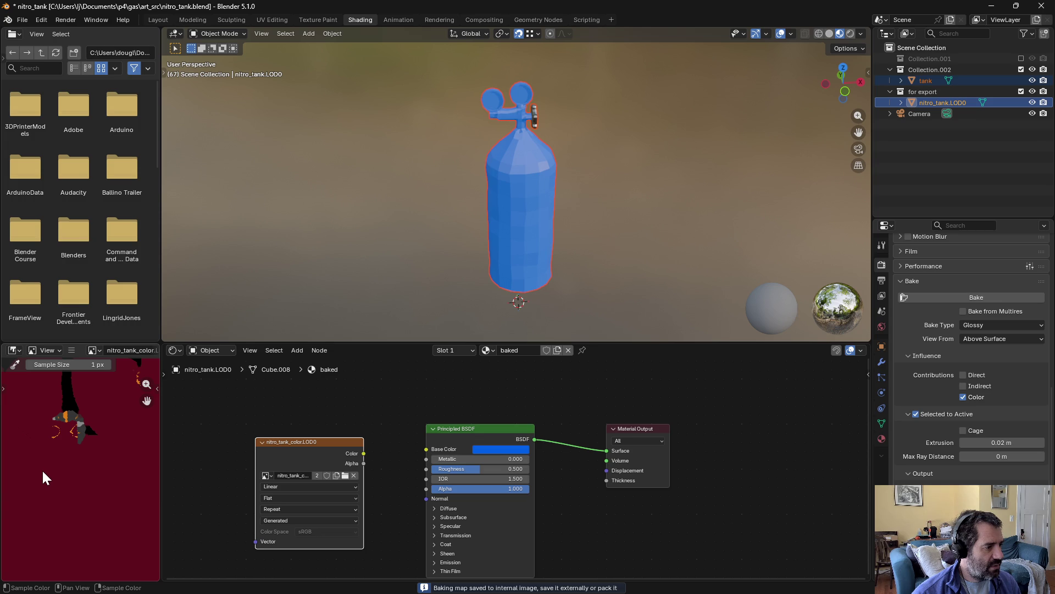
scroll(65, 440, "down", 5)
scroll(64, 440, "up", 5)
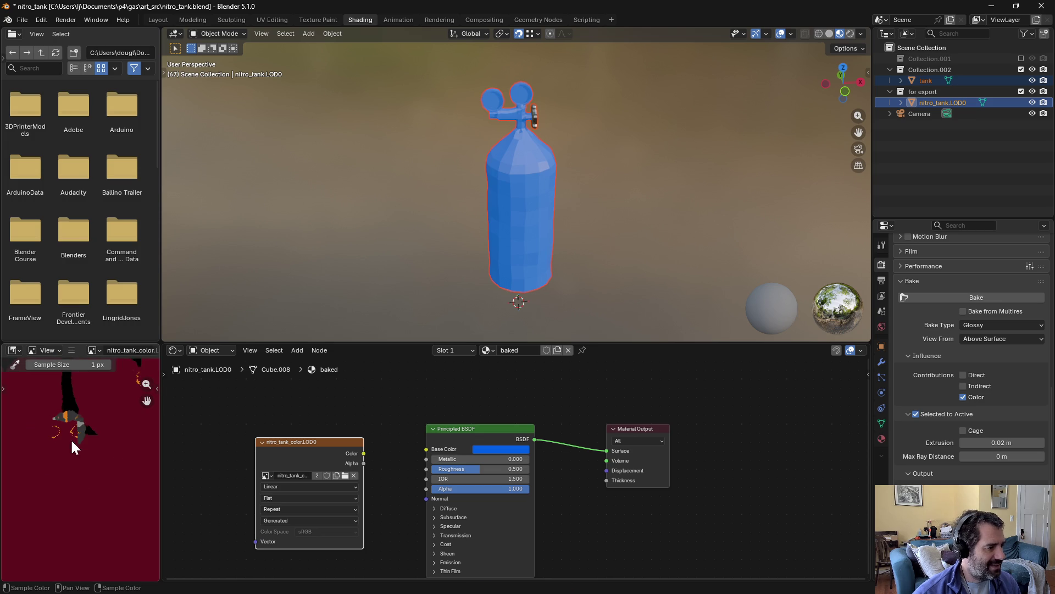
key("Home")
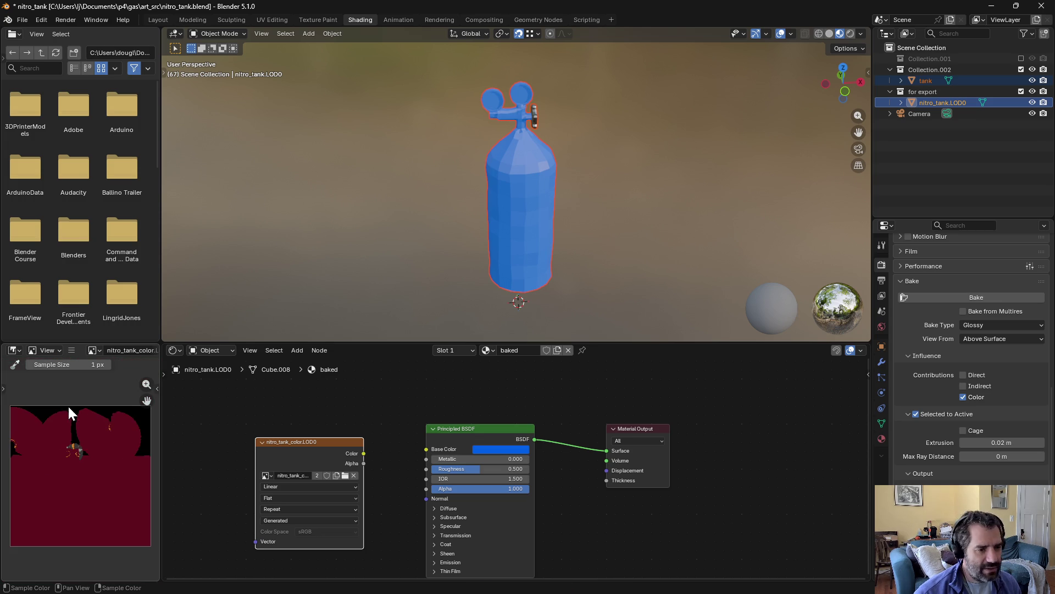
scroll(68, 406, "down", 1)
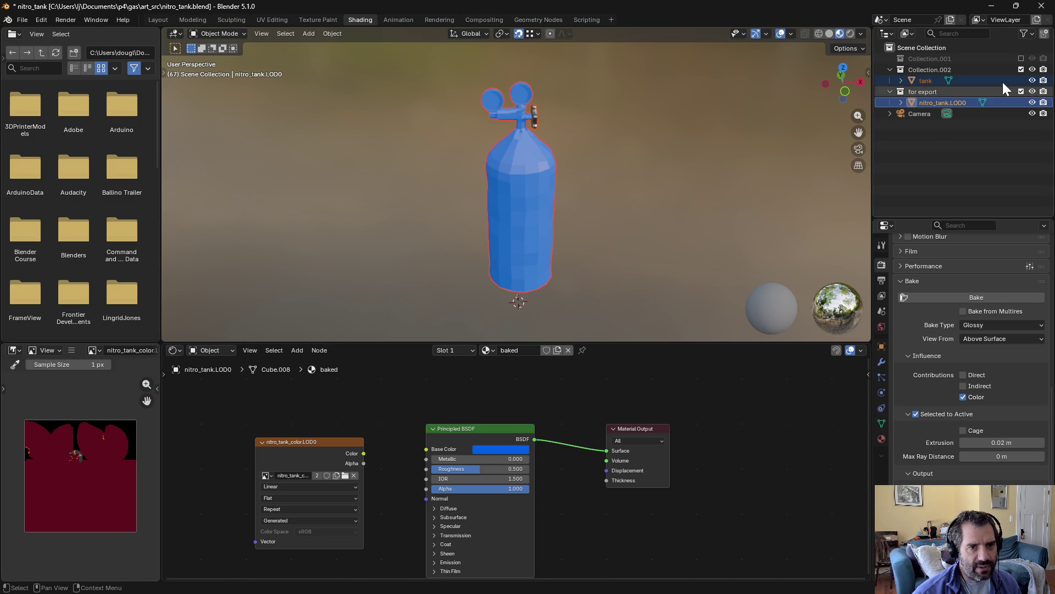
left_click(1021, 69)
Step: Preview the baked texture through Base Color on the LOD0 tank, then disconnect the link
left_click_drag(363, 453, 426, 449)
left_click(640, 212)
mouse_move(639, 212)
middle_mouse_down()
mouse_move(623, 238)
mouse_move(429, 205)
mouse_move(582, 189)
mouse_move(654, 212)
mouse_move(663, 250)
mouse_move(614, 186)
middle_mouse_up()
left_click(526, 102)
mouse_move(526, 102)
middle_mouse_down()
mouse_move(552, 106)
mouse_move(608, 189)
mouse_move(614, 119)
mouse_move(605, 103)
mouse_move(527, 107)
mouse_move(636, 134)
mouse_move(603, 137)
middle_mouse_up()
mouse_move(426, 450)
left_mouse_down()
mouse_move(386, 441)
mouse_move(405, 498)
left_mouse_up()
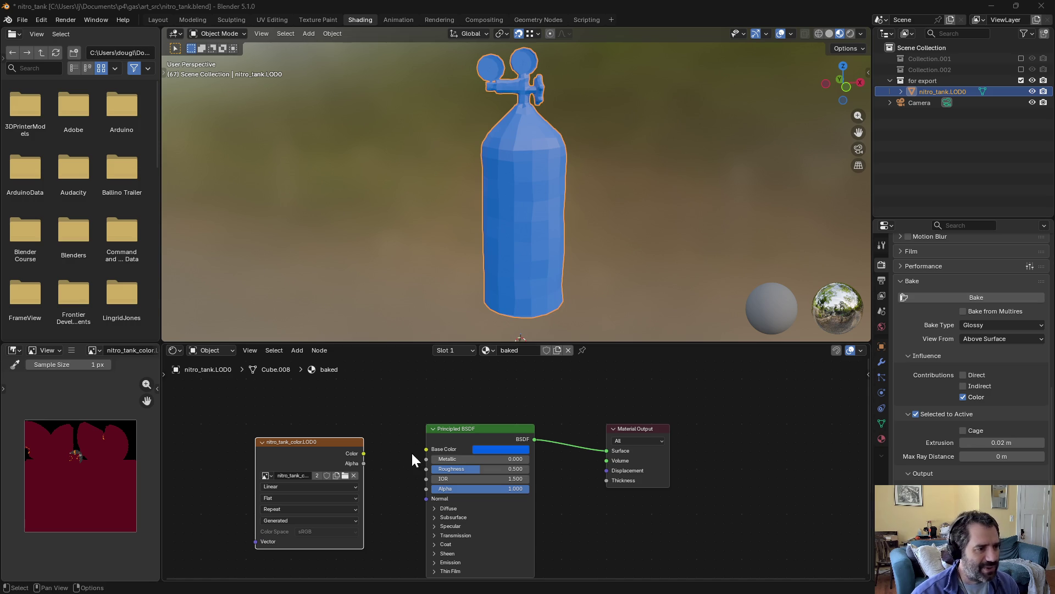
Step: Re-include Collection.002, select the original tank, and exclude the 'for export' collection
left_click(928, 128)
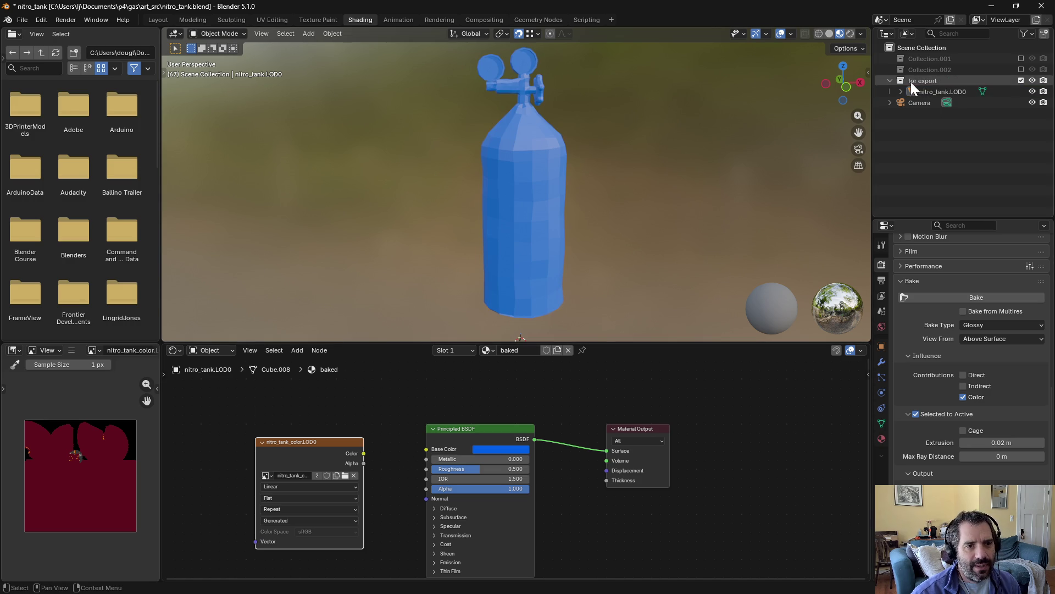
left_click(1021, 70)
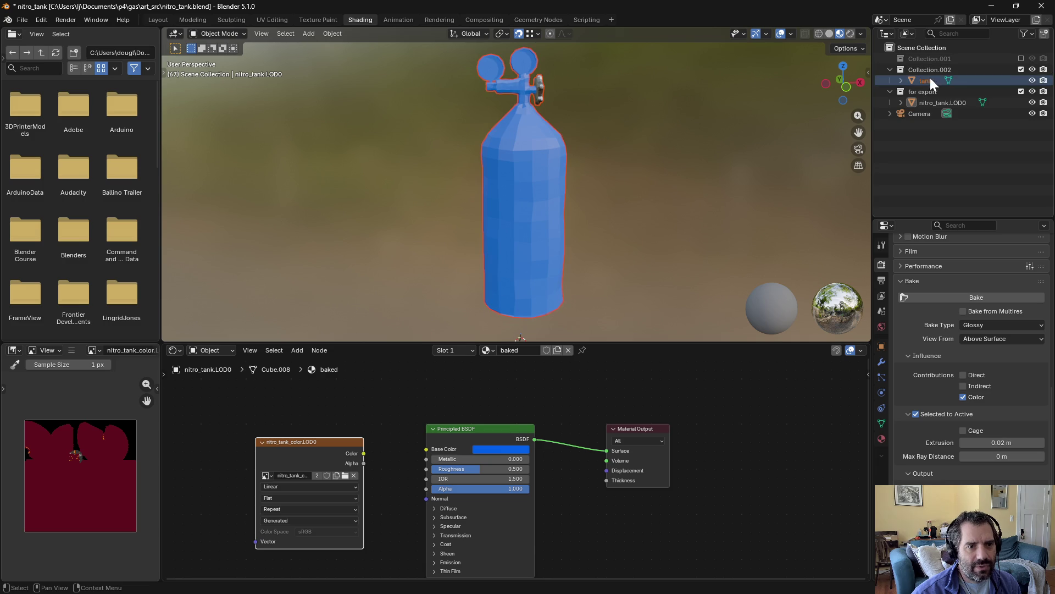
left_click(923, 81)
left_click(1021, 91)
Step: Frame the original tank in the viewport, then open a new blank browser tab
middle_click_drag(626, 176, 613, 259, "shift")
scroll(550, 204, "up", 5)
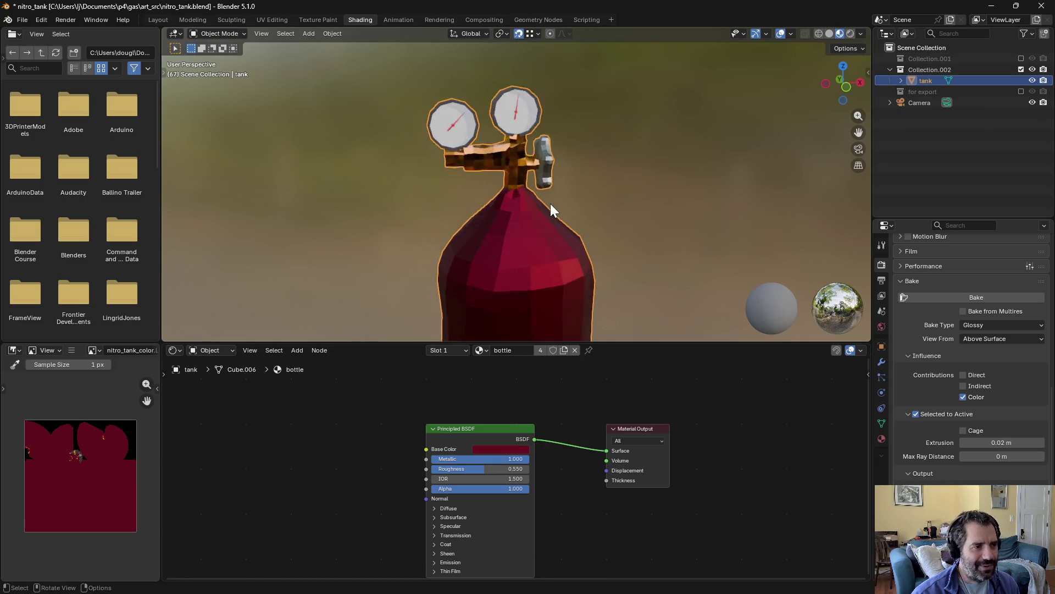
scroll(549, 202, "down", 5)
middle_click_drag(561, 222, 607, 205, "shift")
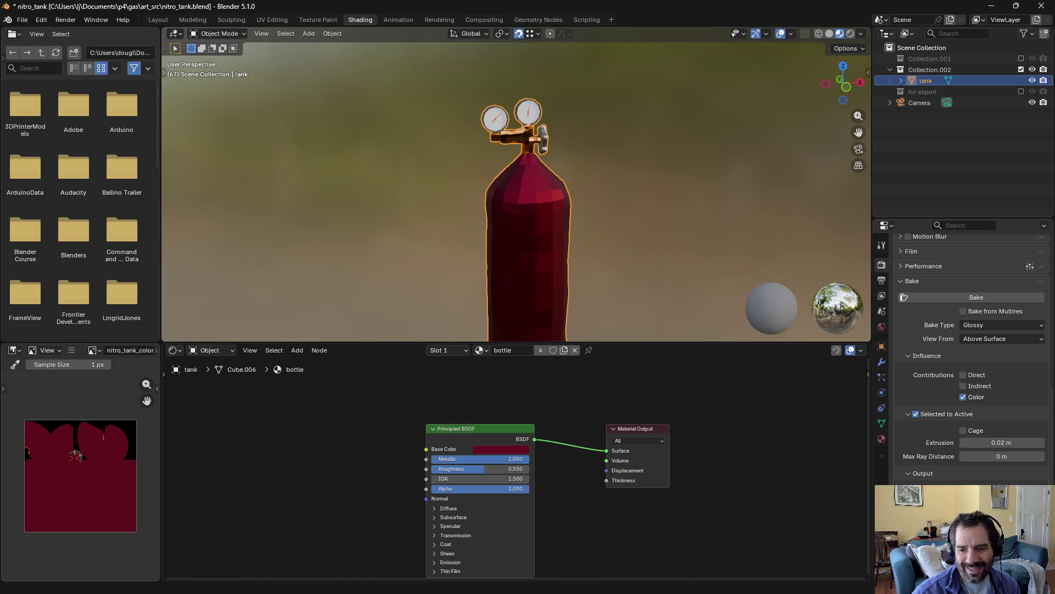
key("alt+Tab")
left_click(220, 89)
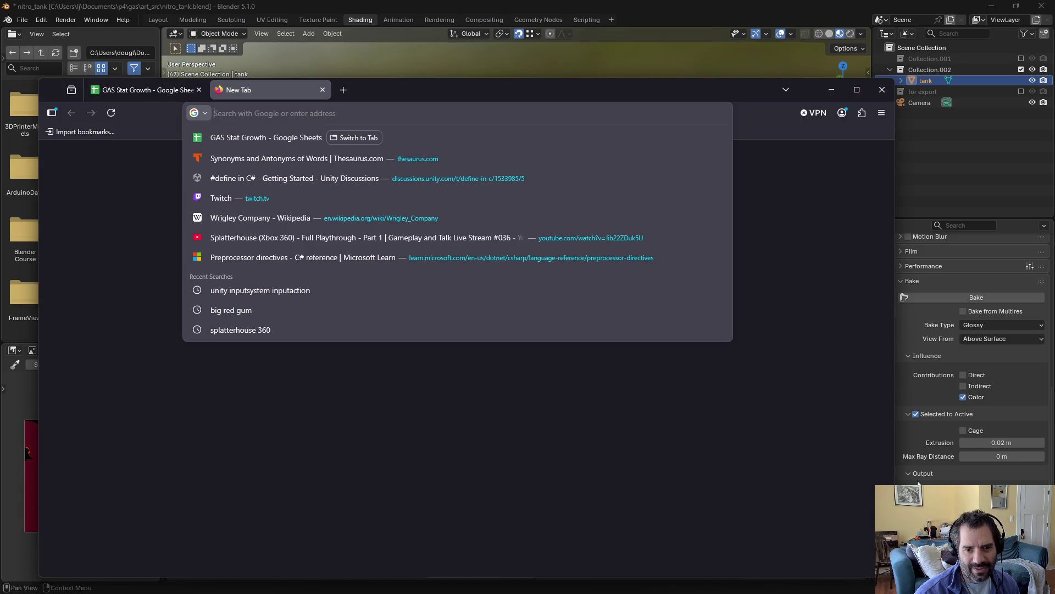
Step: Search Google for 'qsmp2' and open the QSMP II wiki result
type("qsmp2")
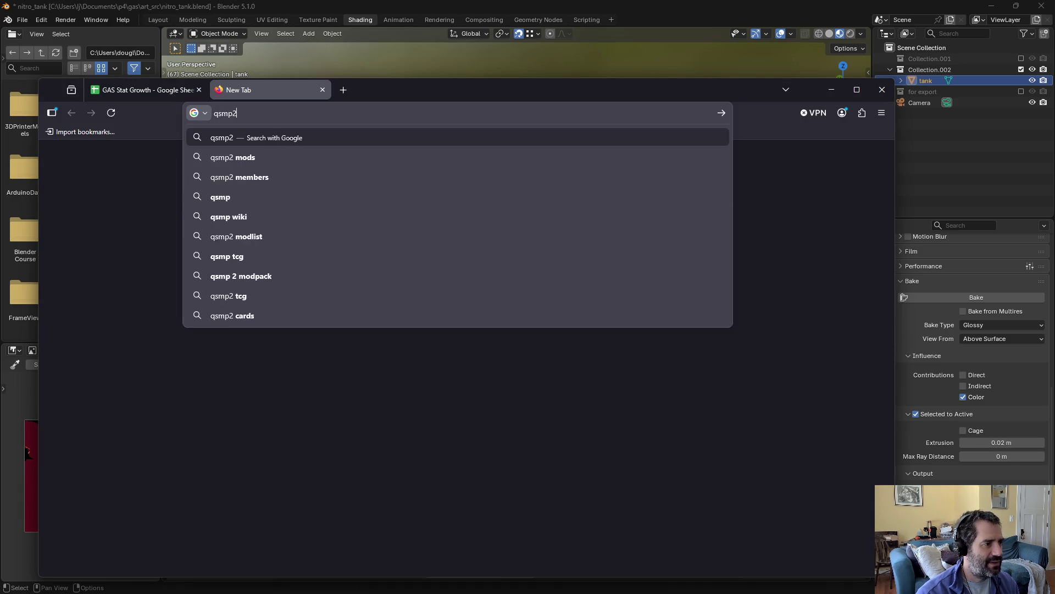
key("Return")
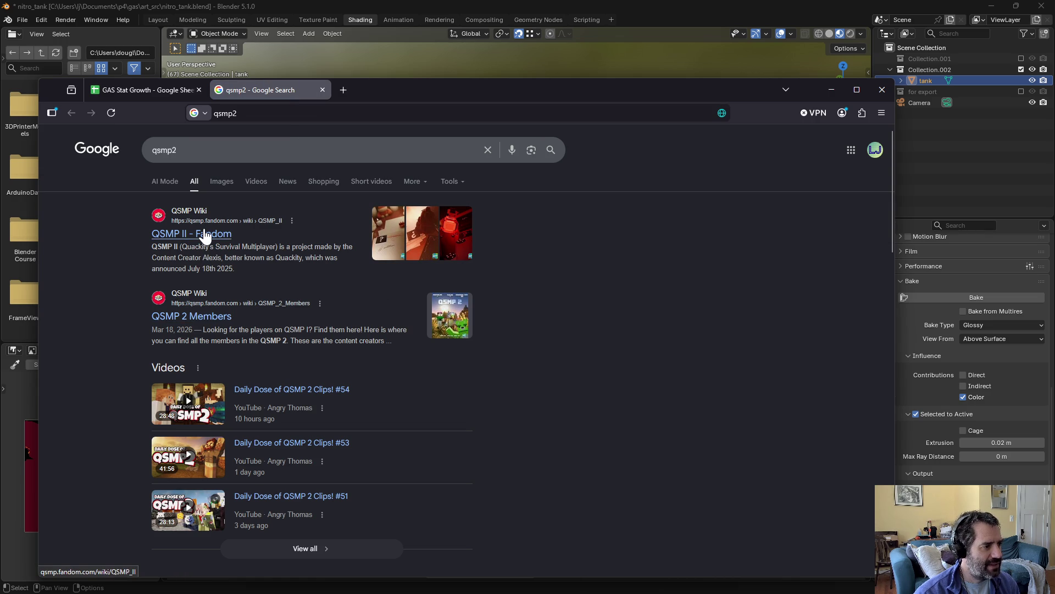
scroll(106, 298, "down", 4)
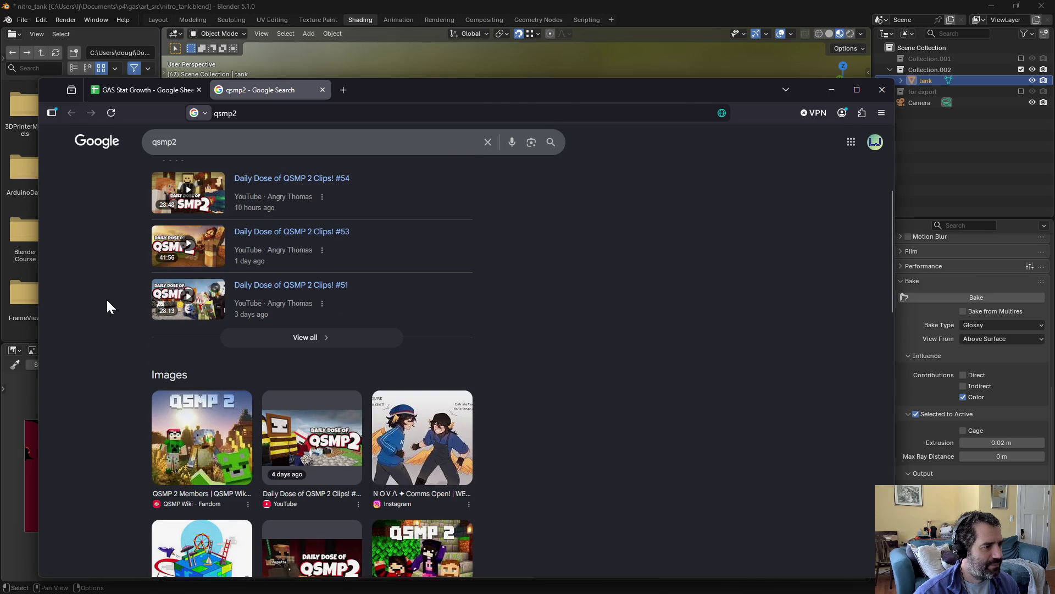
scroll(107, 308, "down", 3)
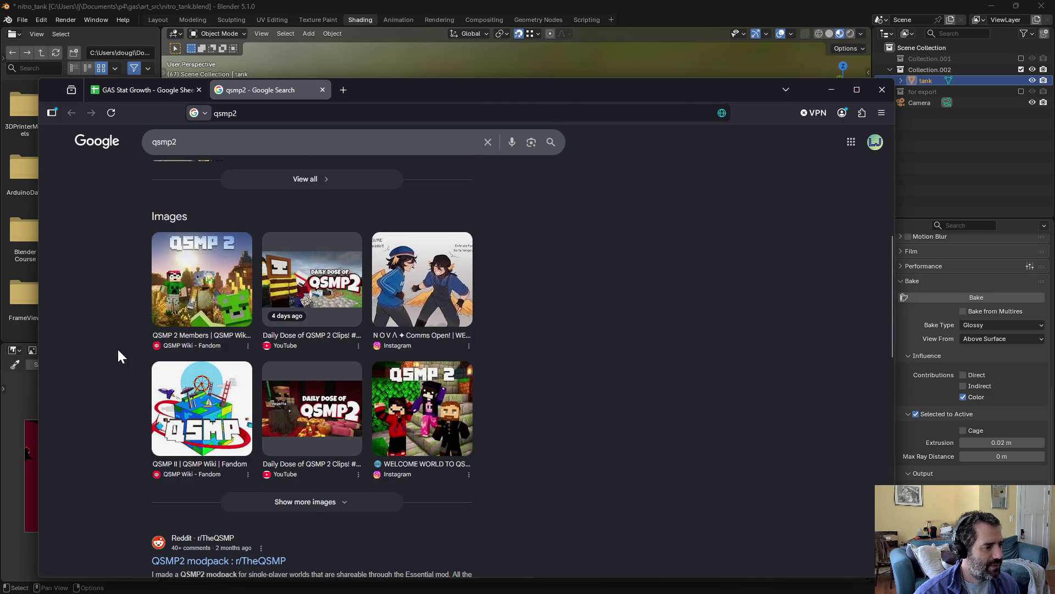
scroll(117, 345, "down", 1)
scroll(117, 348, "up", 8)
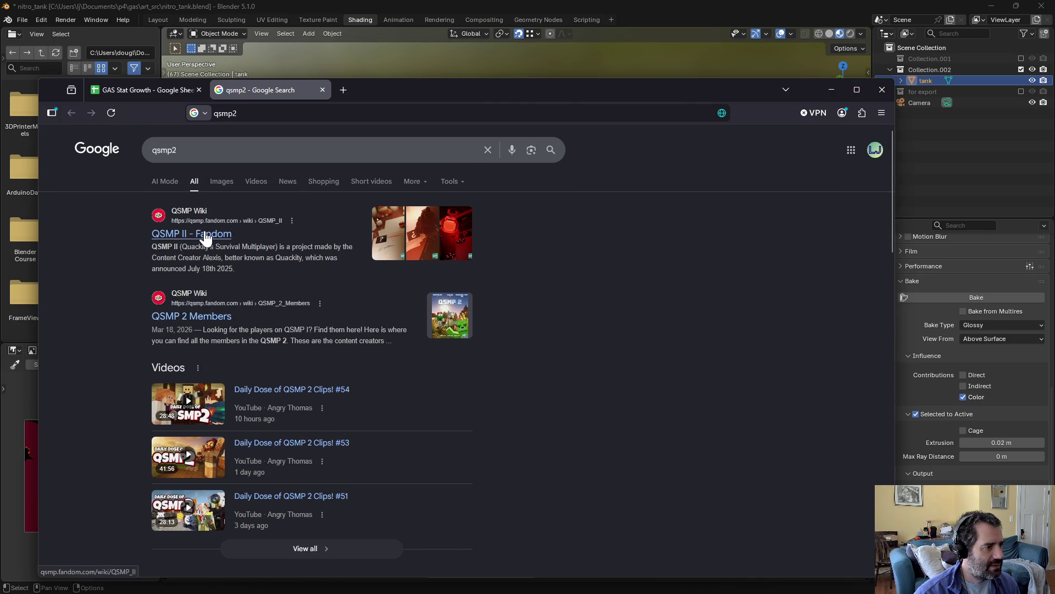
left_click(203, 234)
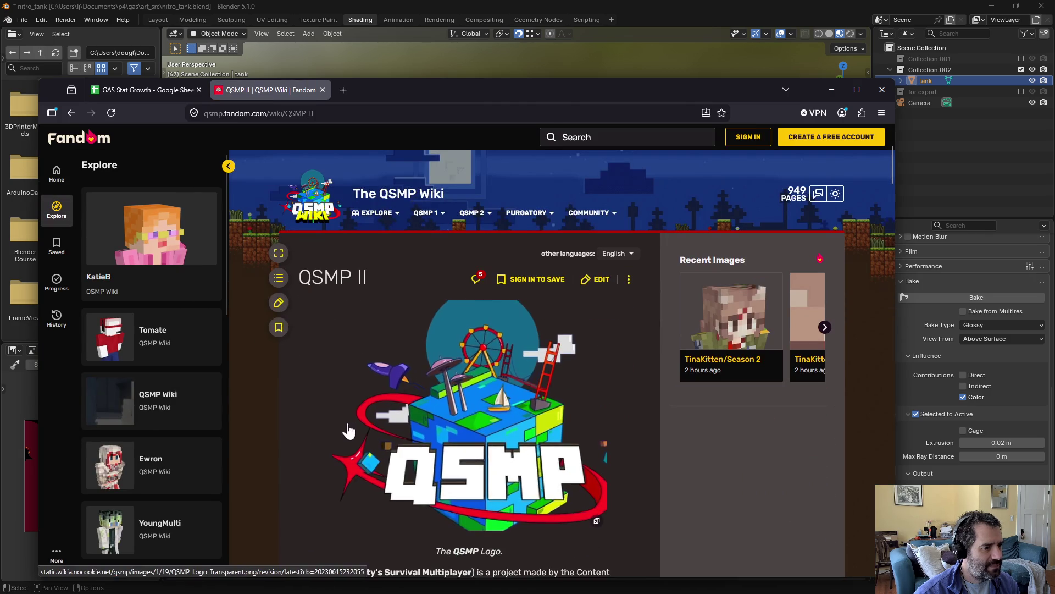
Step: Scroll through the QSMP II wiki article, then return to the qsmp2 results
scroll(346, 423, "down", 4)
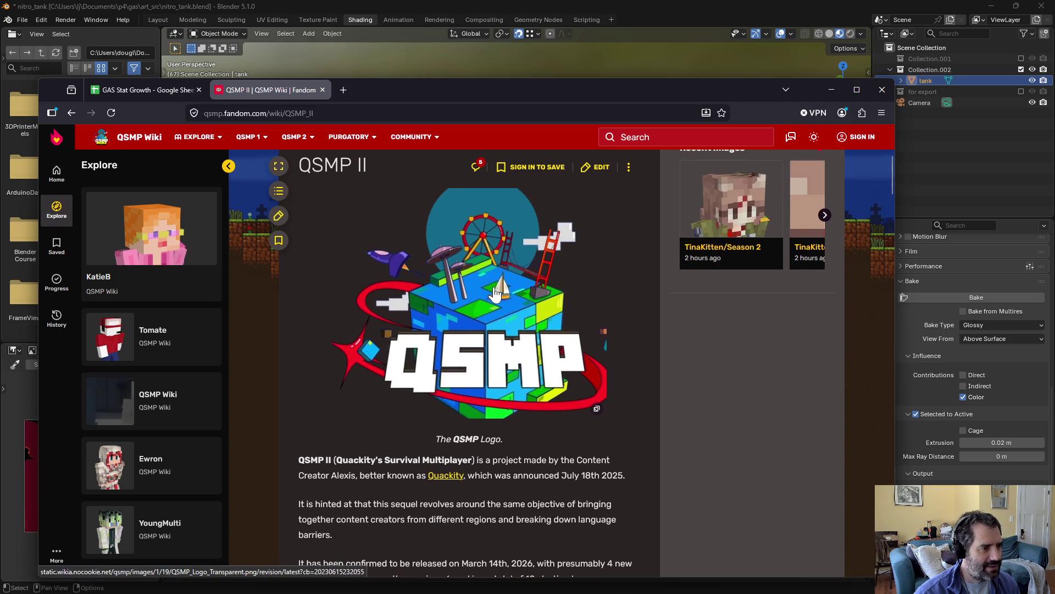
scroll(532, 422, "down", 6)
scroll(534, 429, "down", 4)
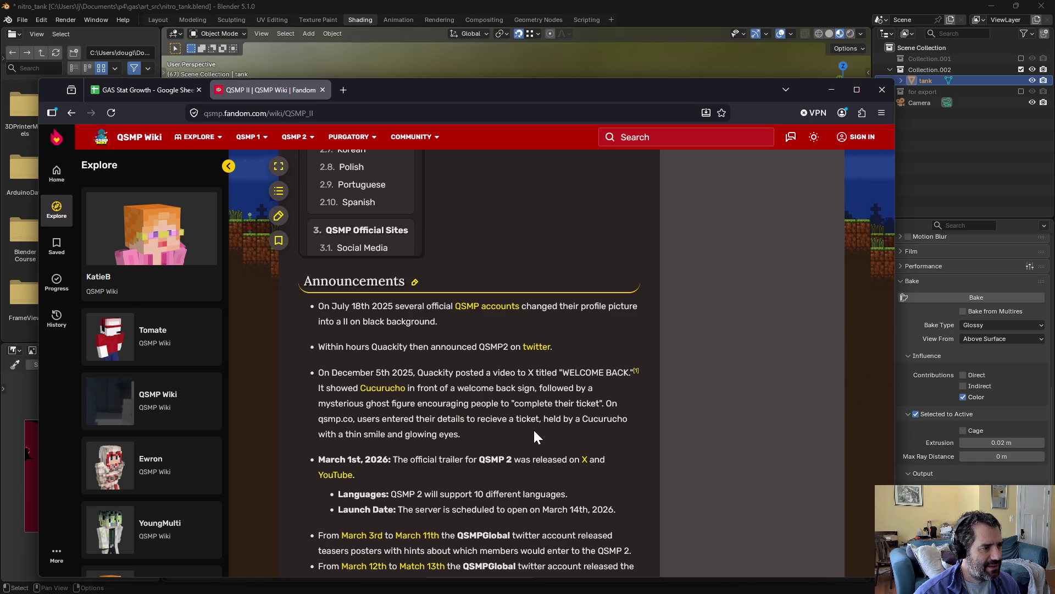
scroll(535, 431, "up", 10)
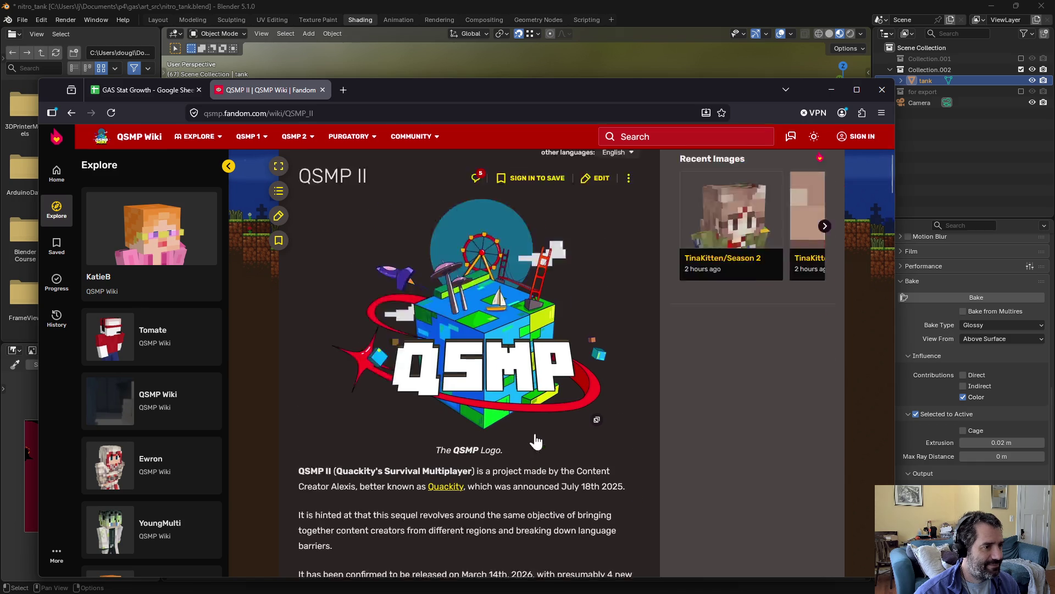
scroll(536, 438, "down", 20)
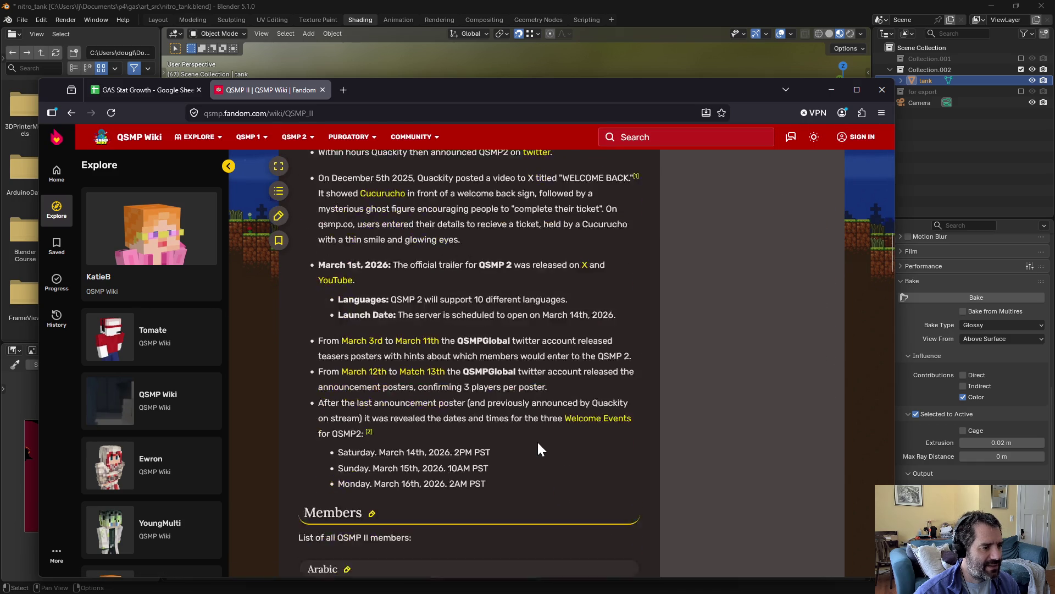
scroll(538, 441, "down", 5)
scroll(537, 441, "up", 12)
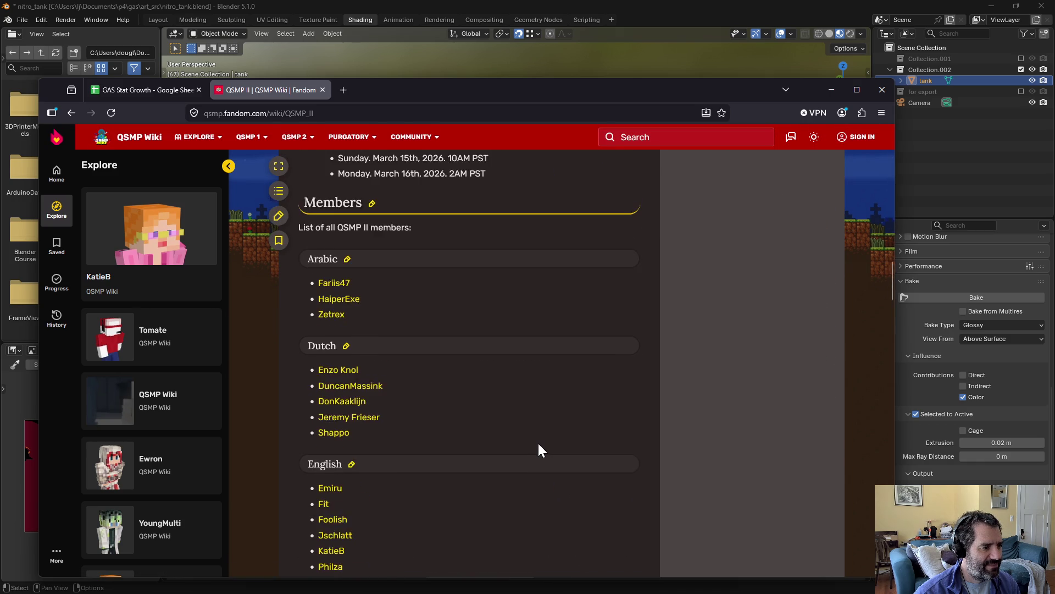
scroll(539, 443, "up", 5)
scroll(539, 443, "up", 5)
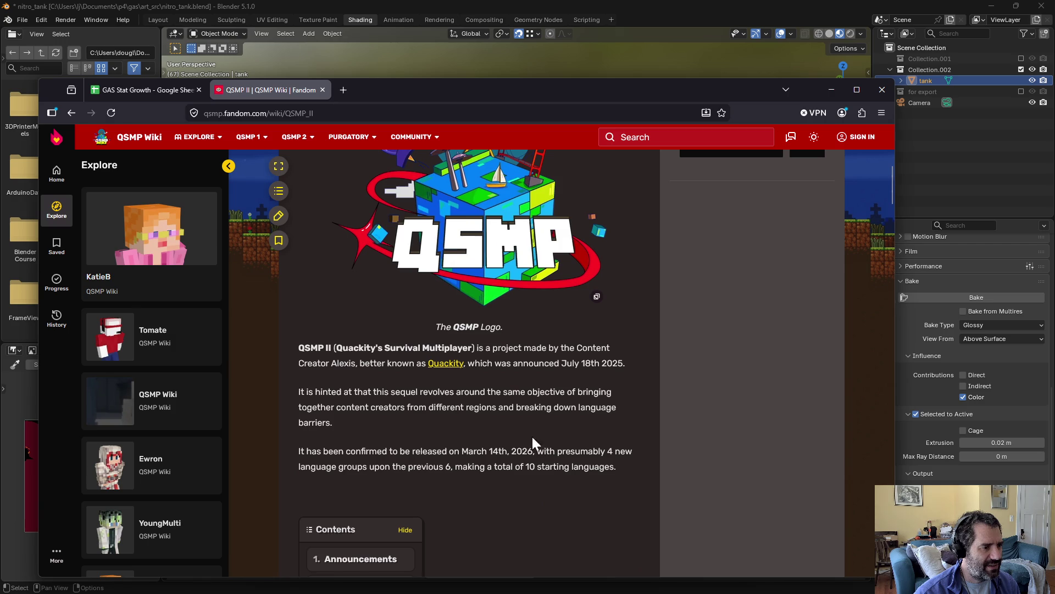
left_click(70, 112)
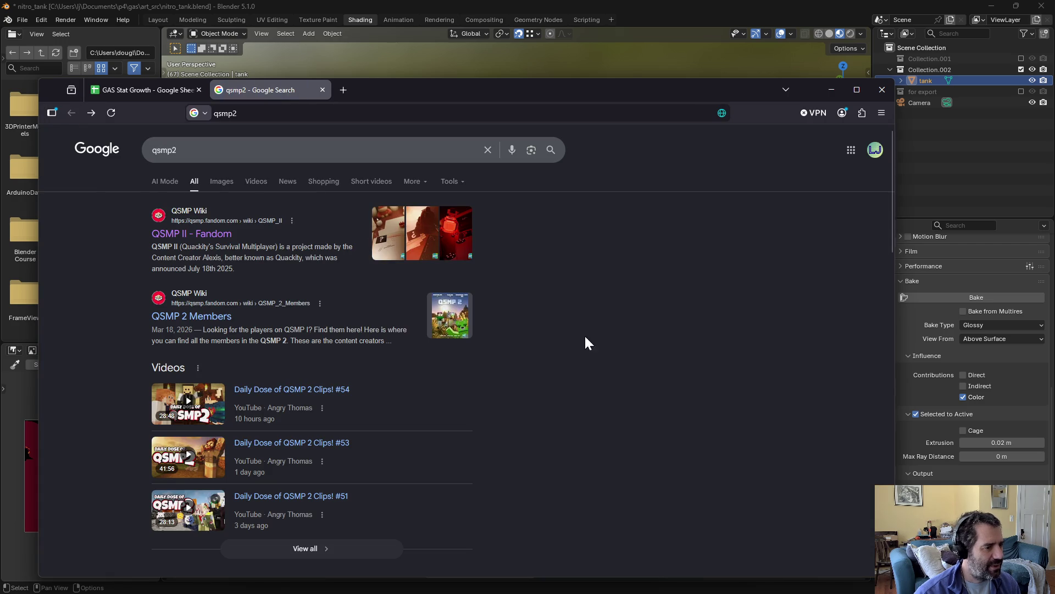
Step: Browse the image results for qsmp2
left_click(214, 181)
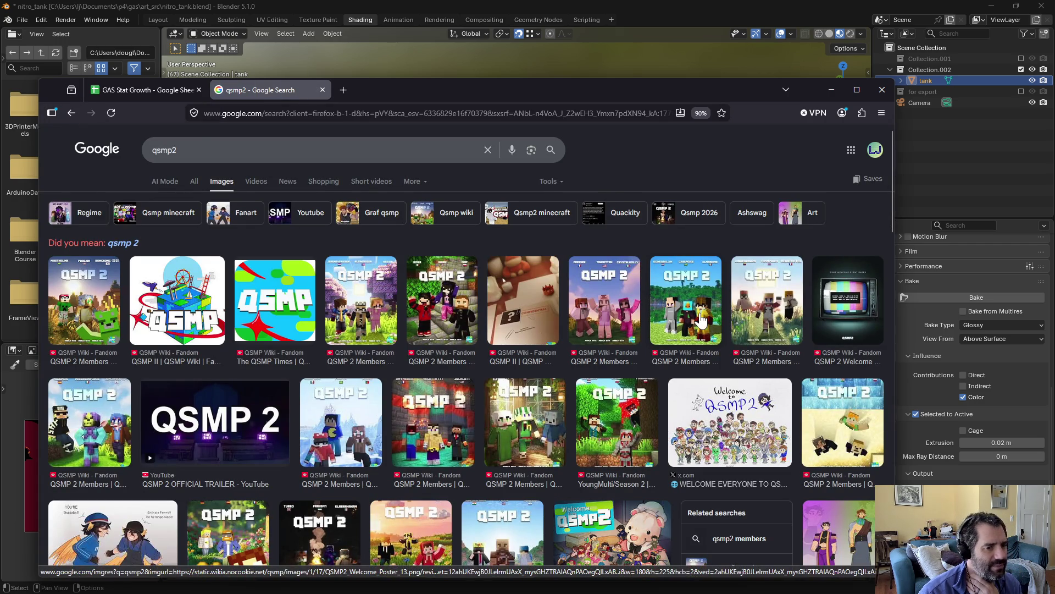
scroll(566, 442, "down", 2)
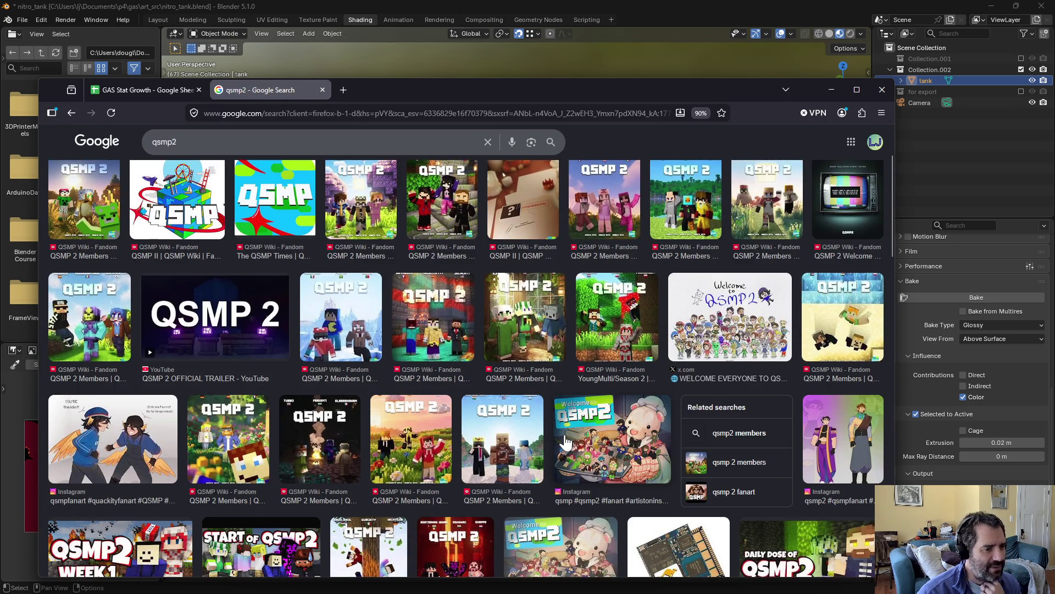
scroll(464, 429, "down", 3)
scroll(286, 394, "down", 3)
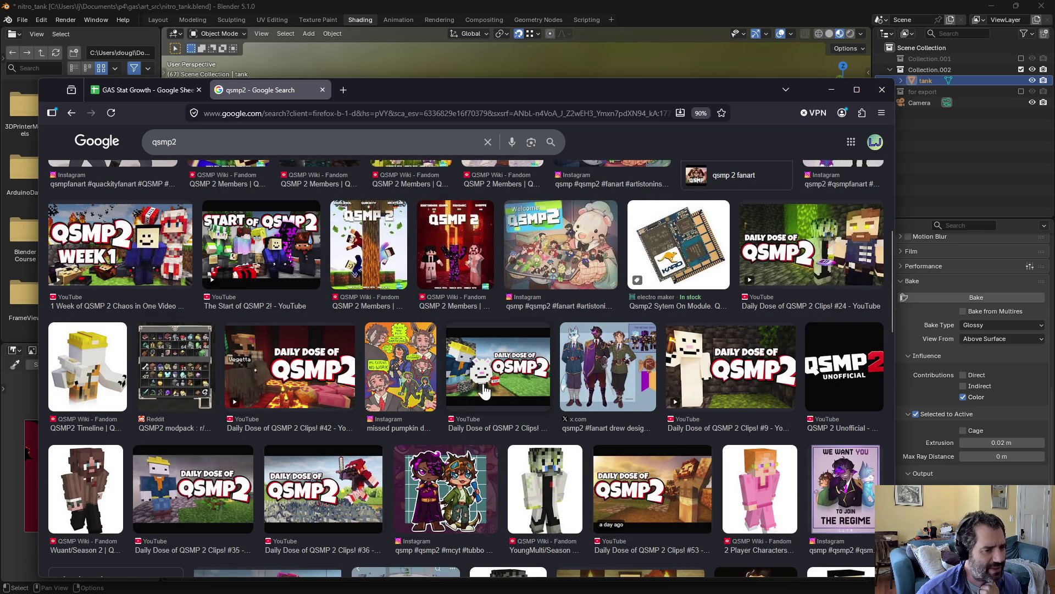
scroll(473, 379, "down", 2)
scroll(476, 389, "up", 2)
scroll(476, 389, "down", 3)
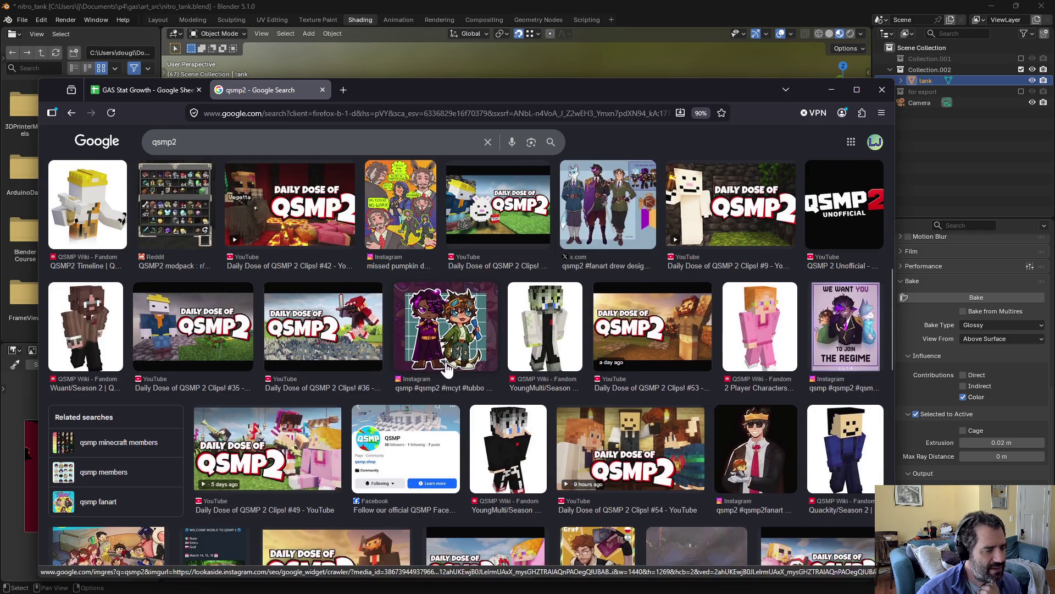
scroll(446, 371, "down", 3)
scroll(445, 368, "down", 2)
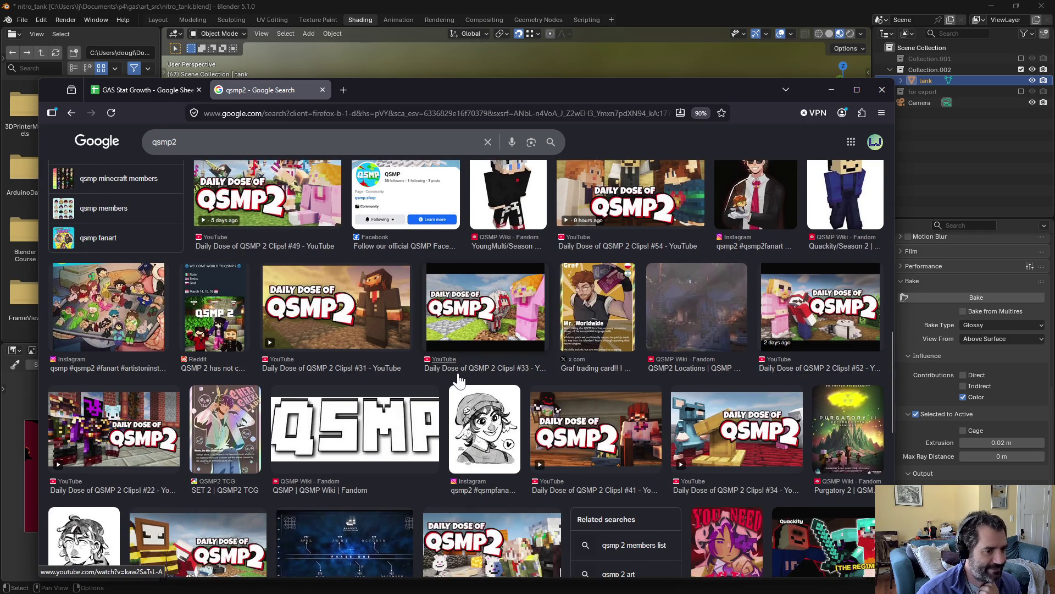
scroll(459, 380, "down", 1)
scroll(461, 383, "down", 3)
scroll(463, 381, "up", 7)
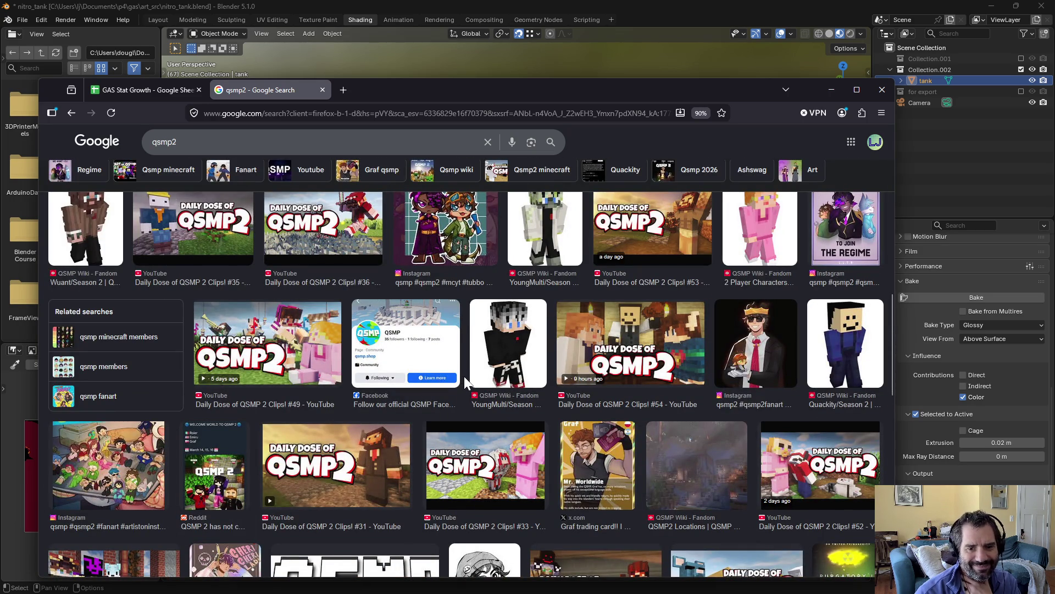
scroll(489, 362, "up", 10)
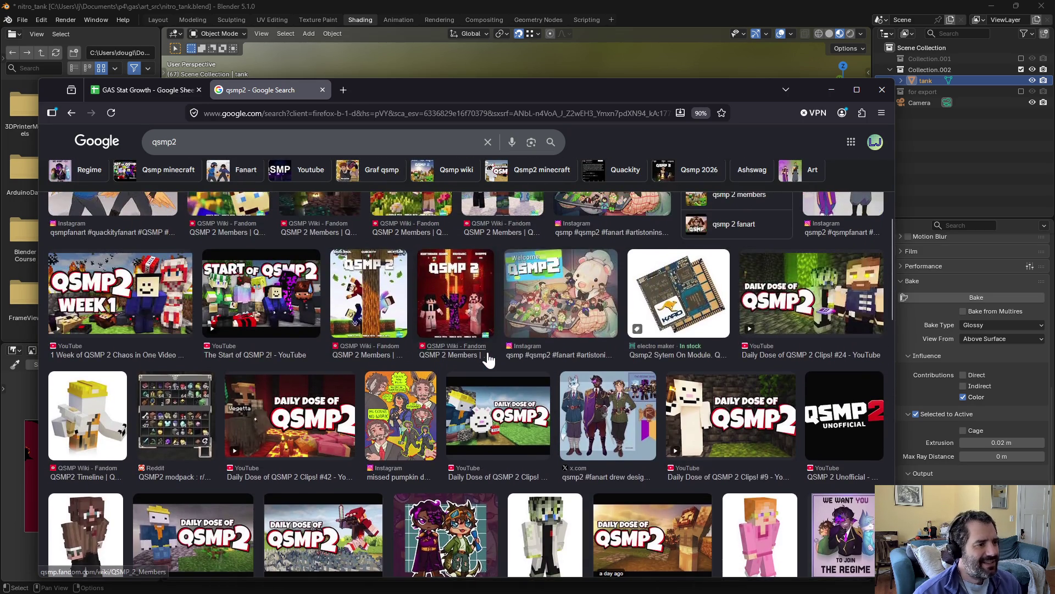
scroll(489, 360, "up", 2)
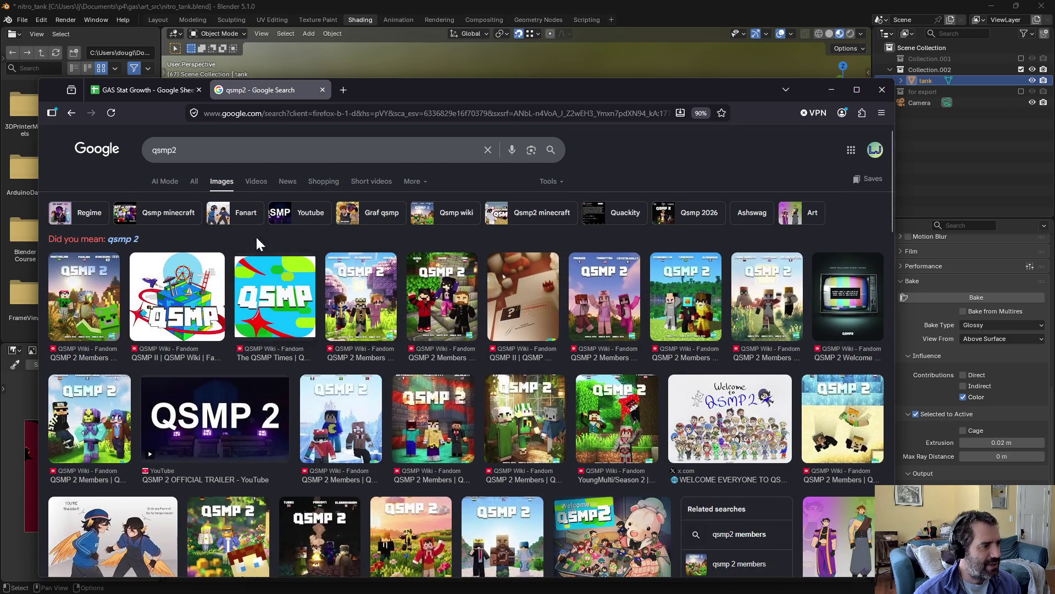
Step: Browse the general web results for qsmp2, then return to Blender
left_click(197, 182)
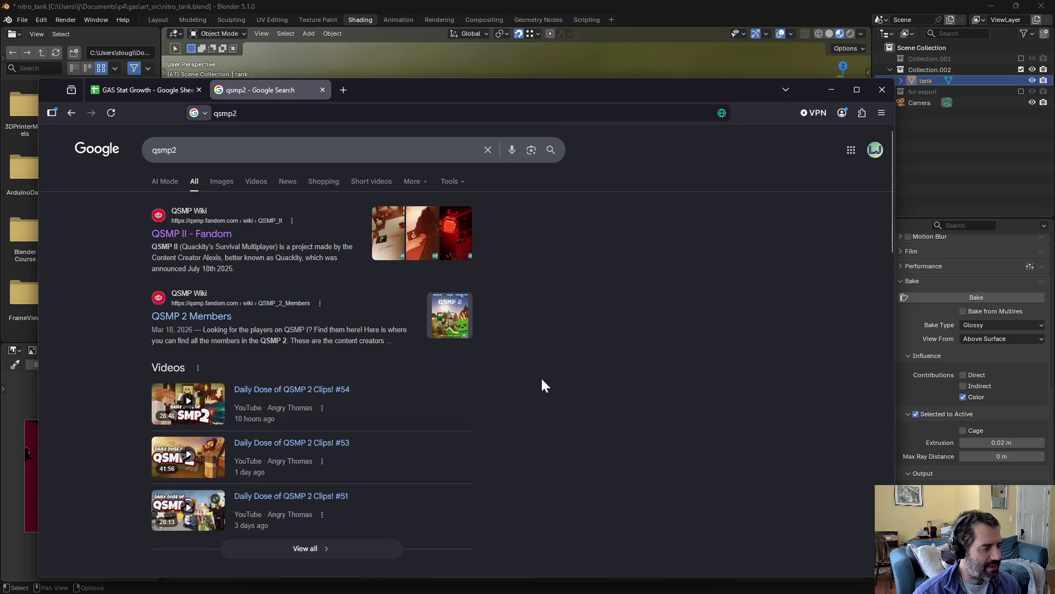
scroll(539, 375, "down", 5)
scroll(560, 385, "down", 4)
scroll(578, 413, "down", 3)
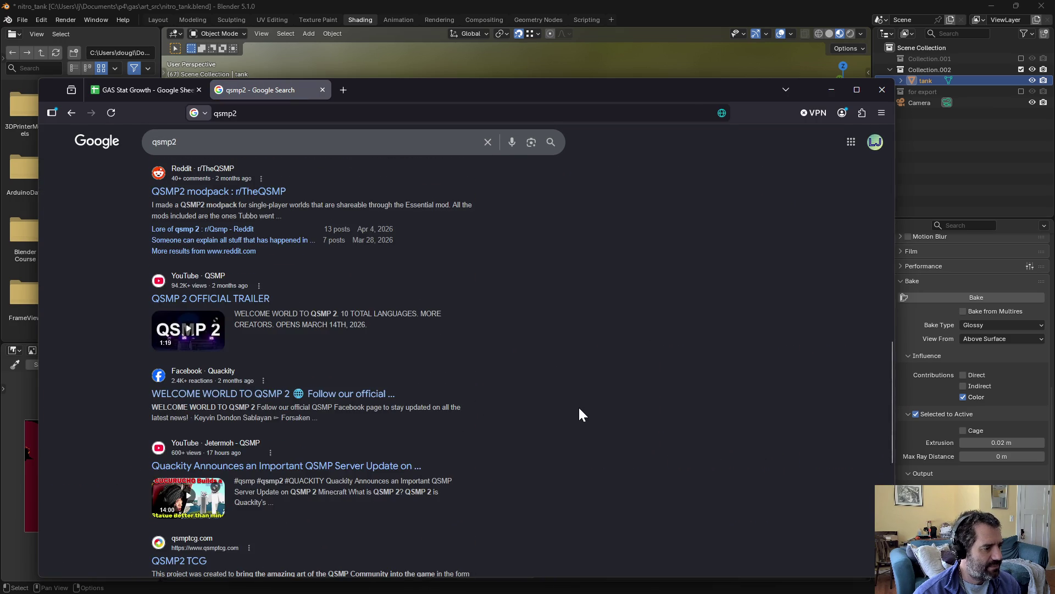
scroll(579, 414, "down", 3)
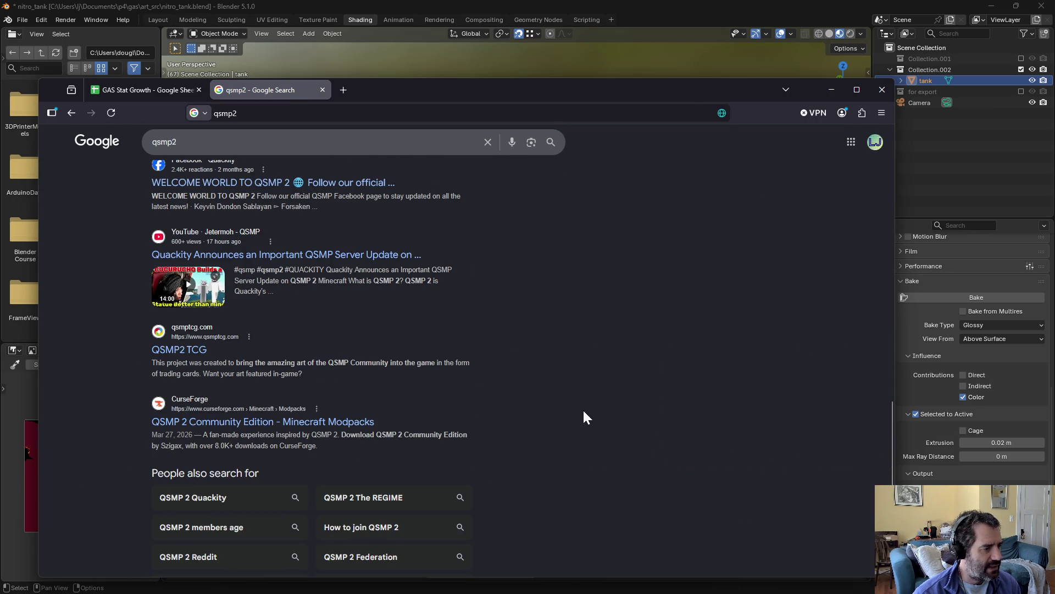
scroll(582, 410, "up", 15)
left_click(688, 30)
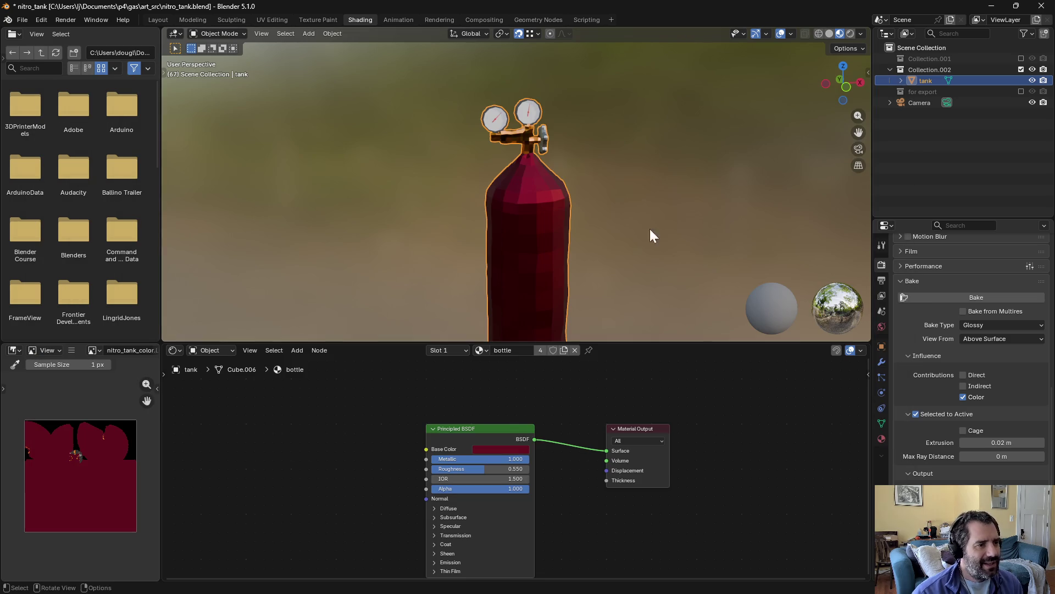
Step: Reselect the tank object and switch to the UV Editing workspace
left_click(915, 138)
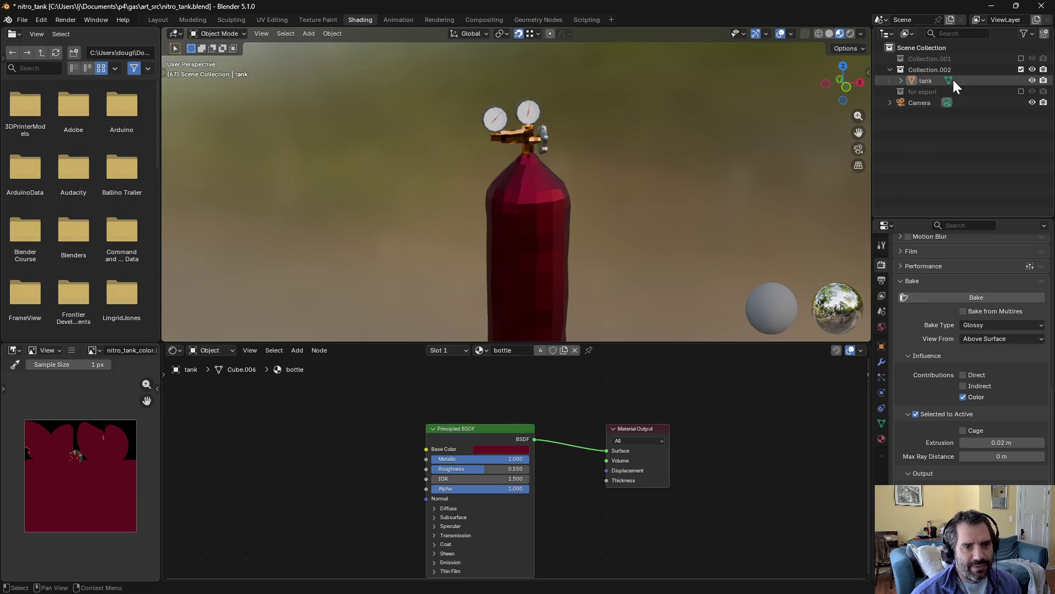
left_click(923, 104)
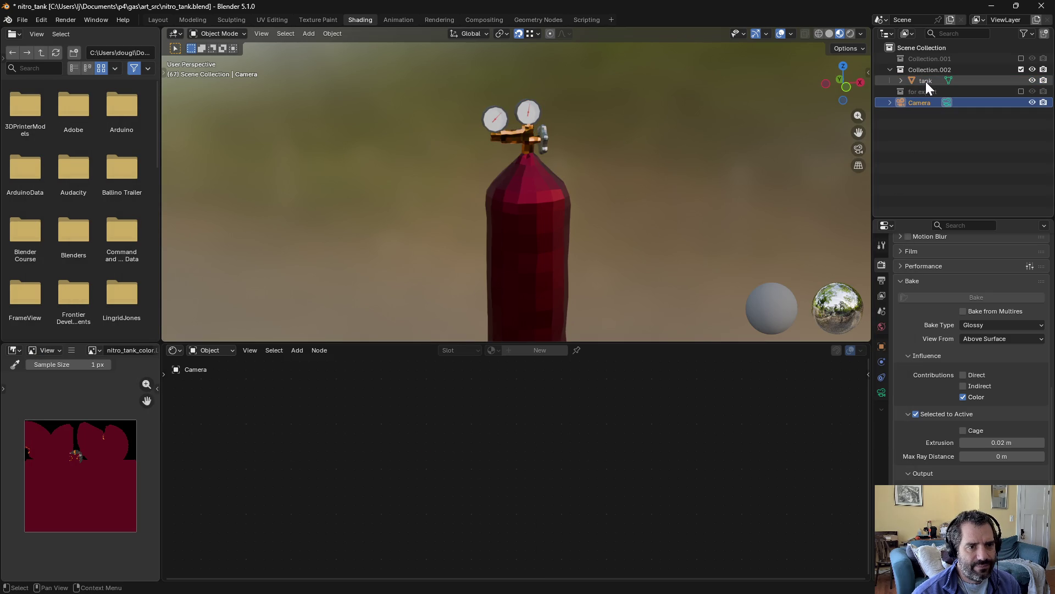
left_click(924, 81)
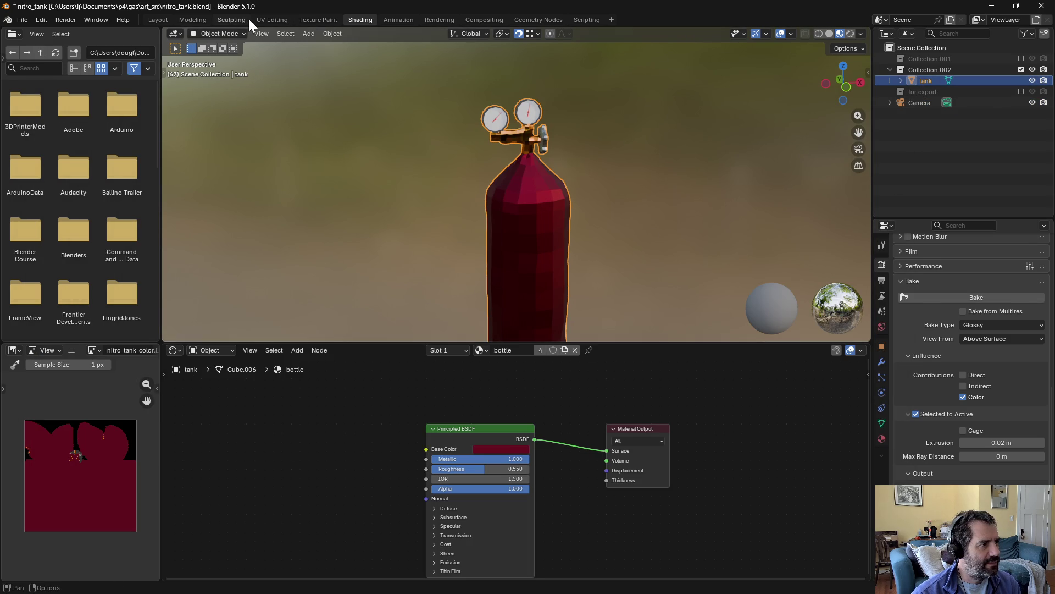
left_click(261, 20)
left_click(631, 183)
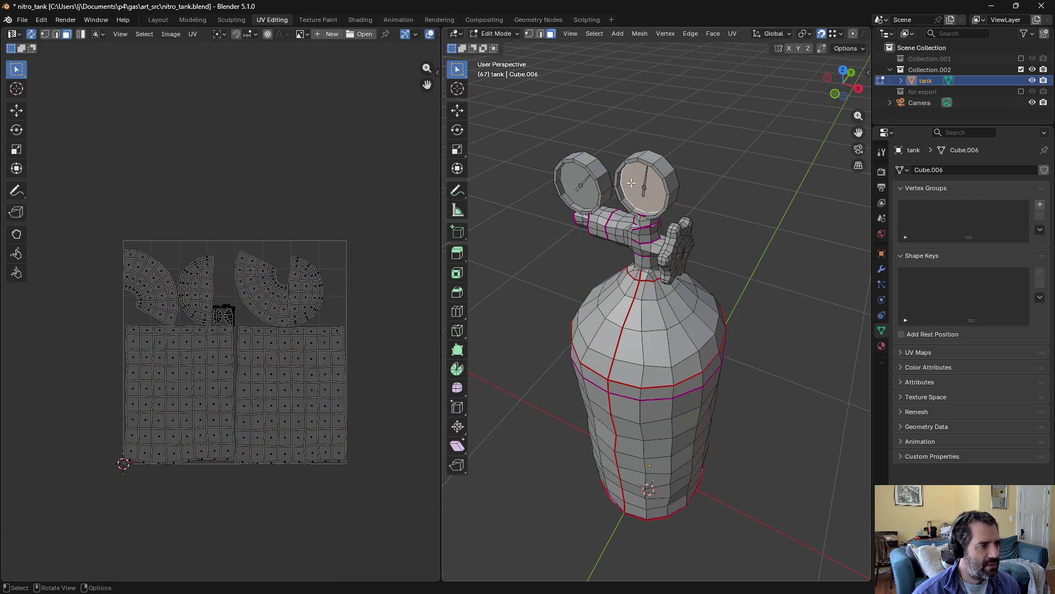
left_click(587, 201)
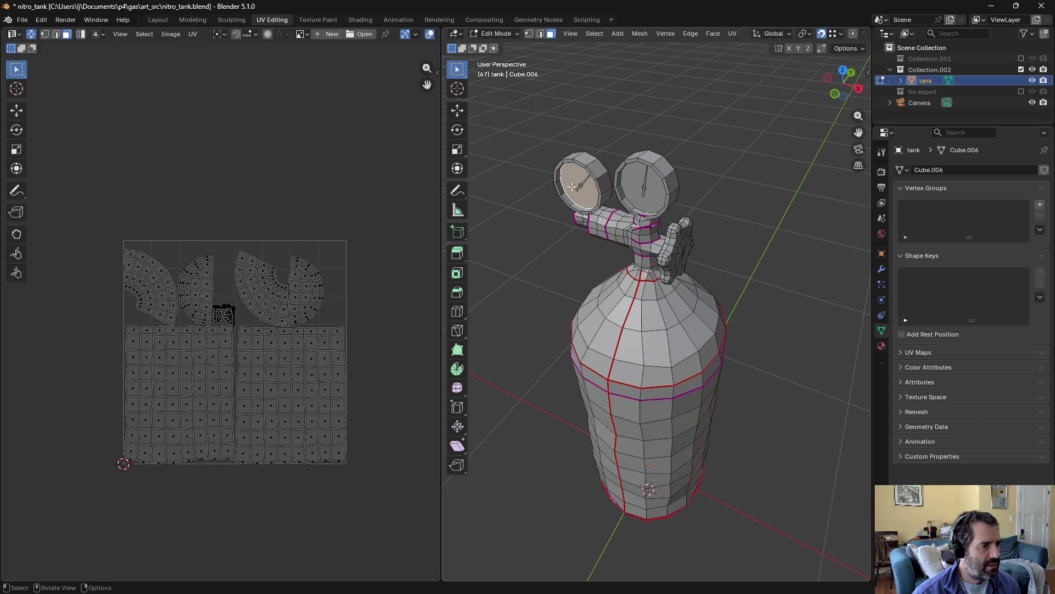
left_click(641, 179)
Step: Mark seams on the edge loops around both gauge faces
scroll(229, 303, "up", 8)
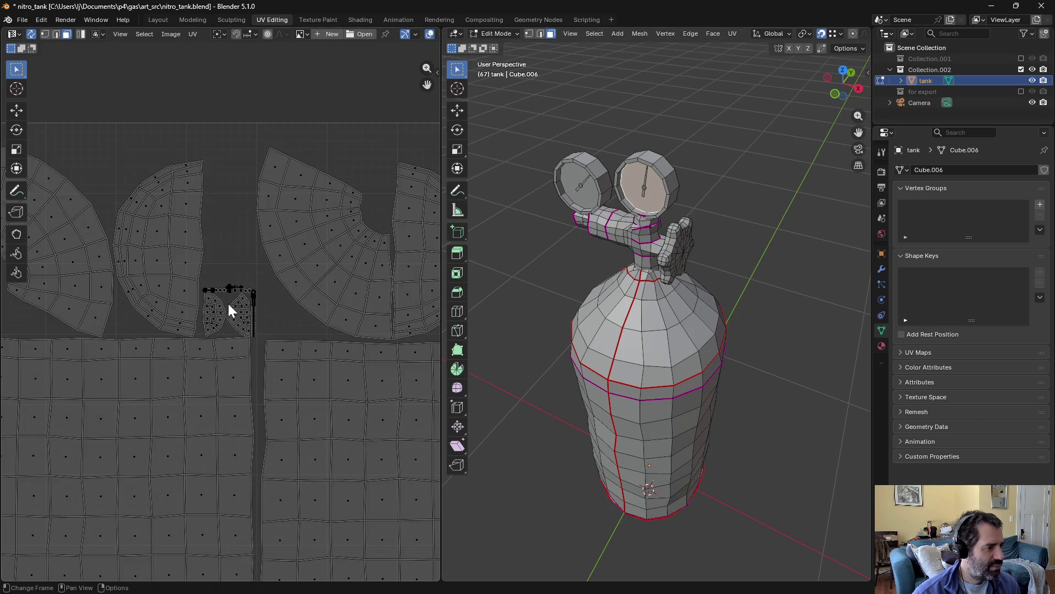
scroll(302, 255, "down", 5)
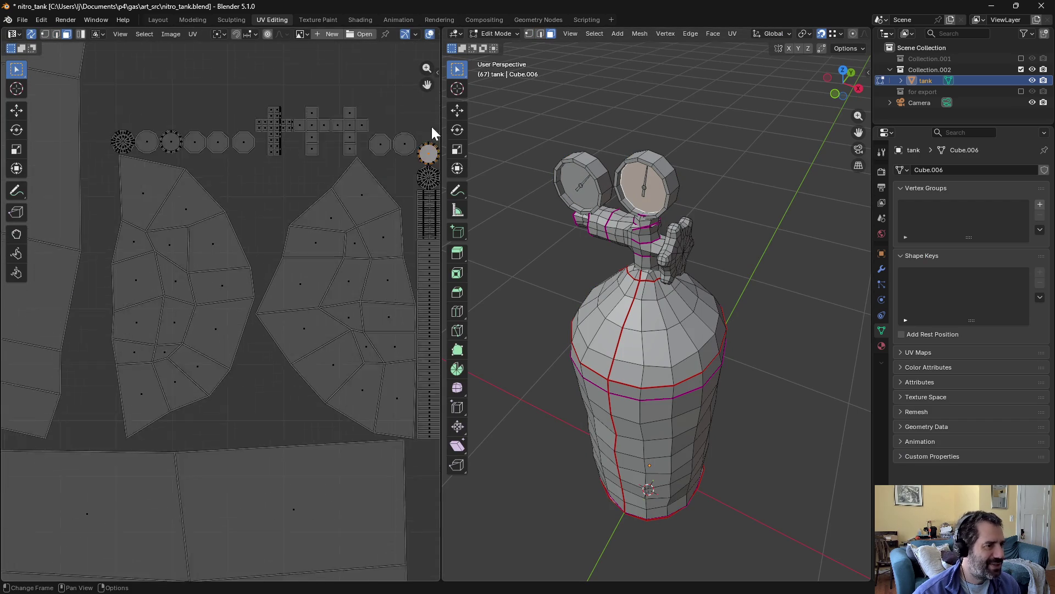
scroll(354, 233, "down", 2)
scroll(711, 245, "up", 6)
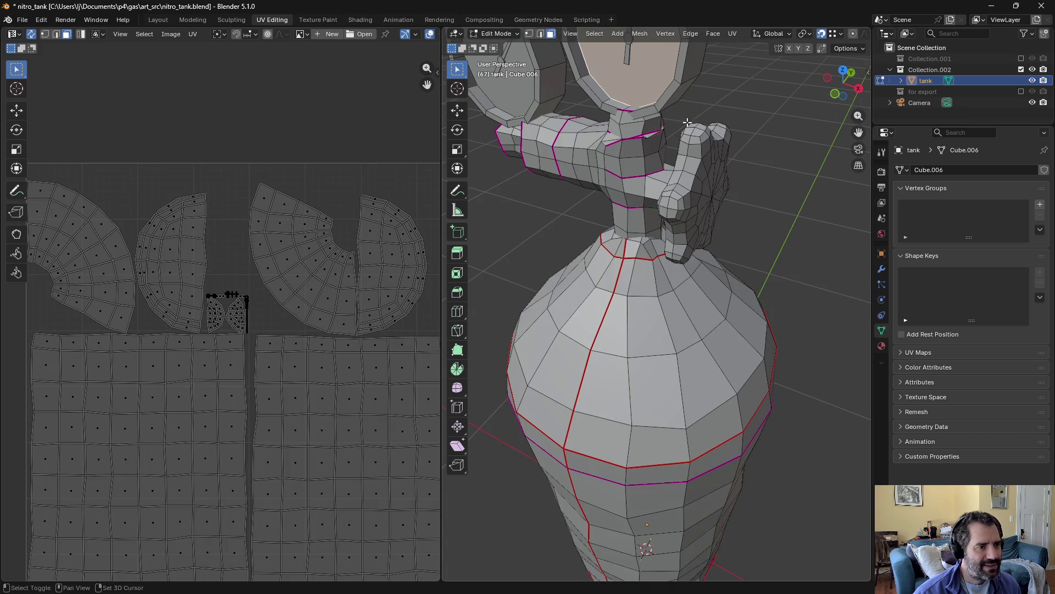
scroll(711, 245, "up", 3)
mouse_move(711, 245)
middle_mouse_down()
mouse_move(692, 231)
mouse_move(658, 308)
middle_mouse_up()
key("2")
left_click(655, 352, "alt")
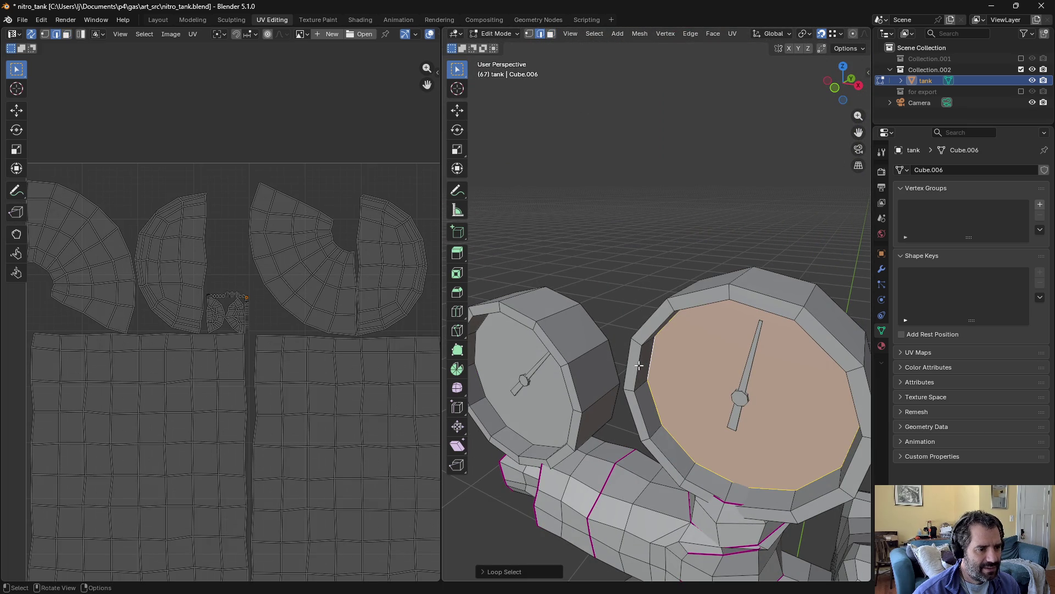
left_click(487, 330, "alt+shift")
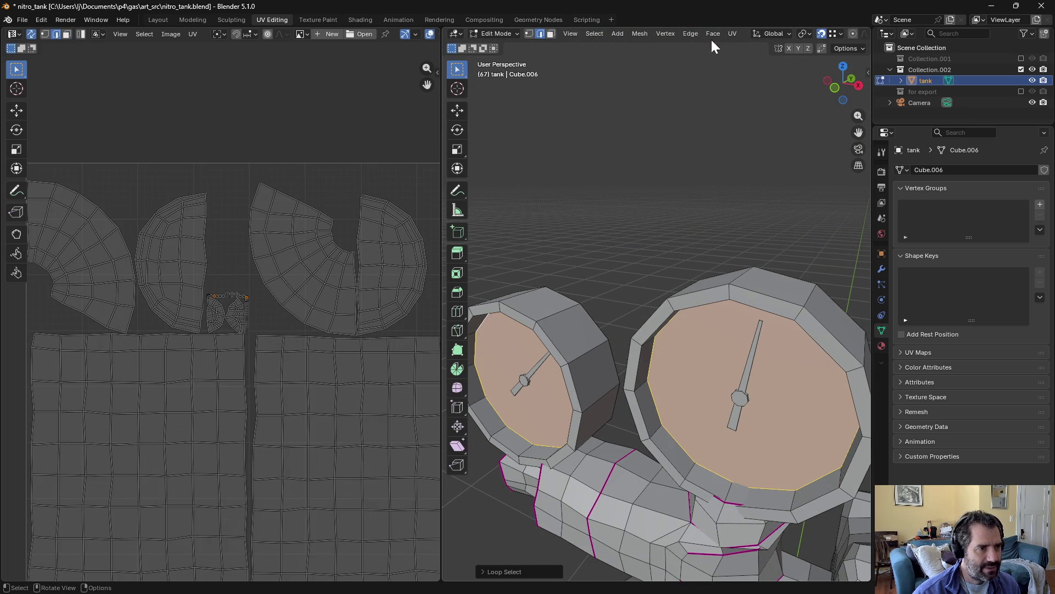
left_click(731, 34)
left_click(755, 182)
Step: Re-unwrap the whole tank and inspect the gauge faces' new round UV islands
key("a")
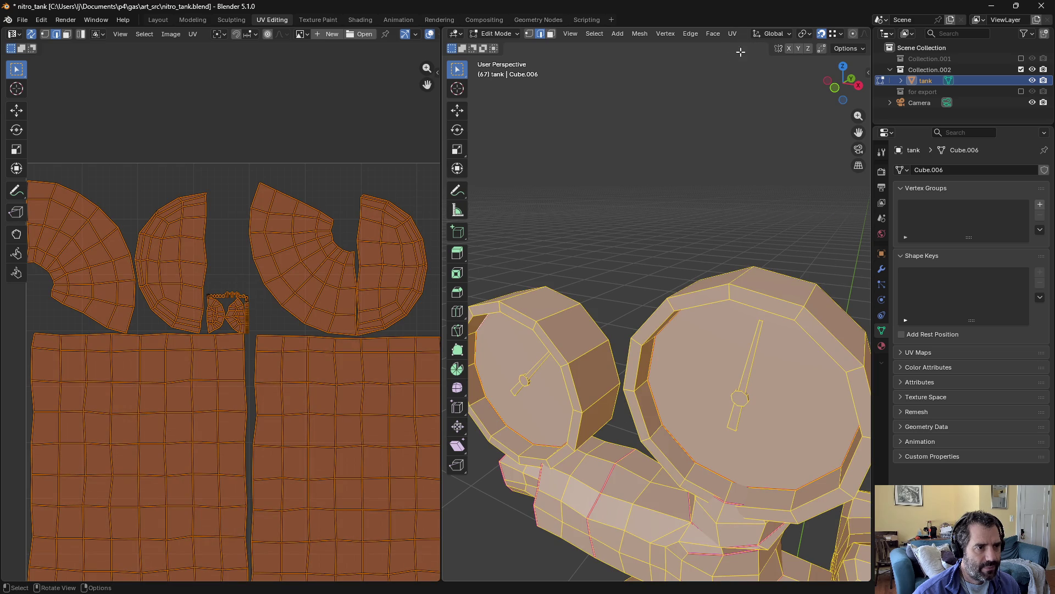
left_click(731, 34)
left_click(733, 46)
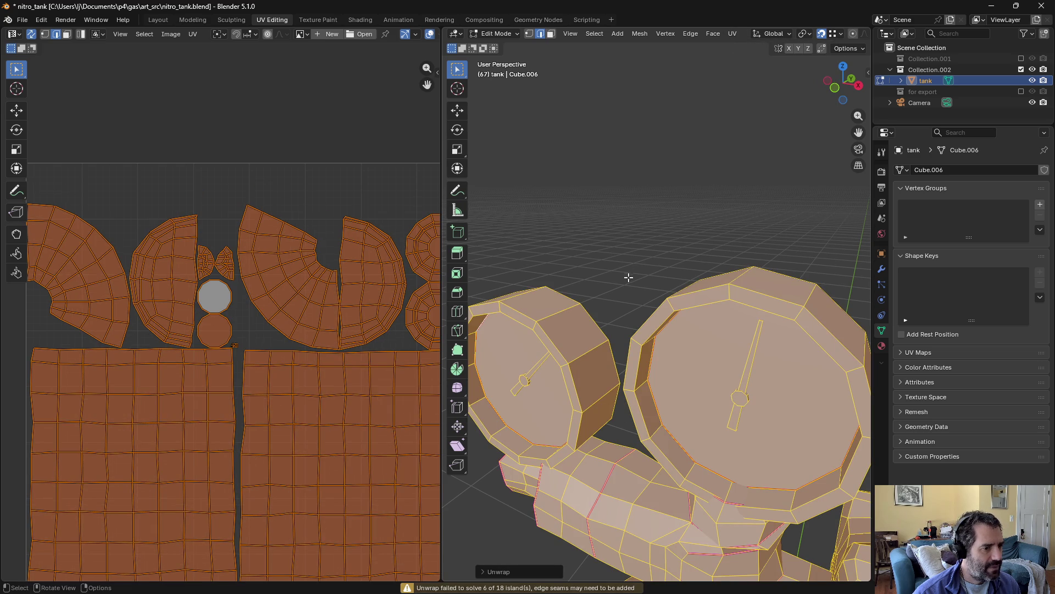
key("alt+a")
key("3")
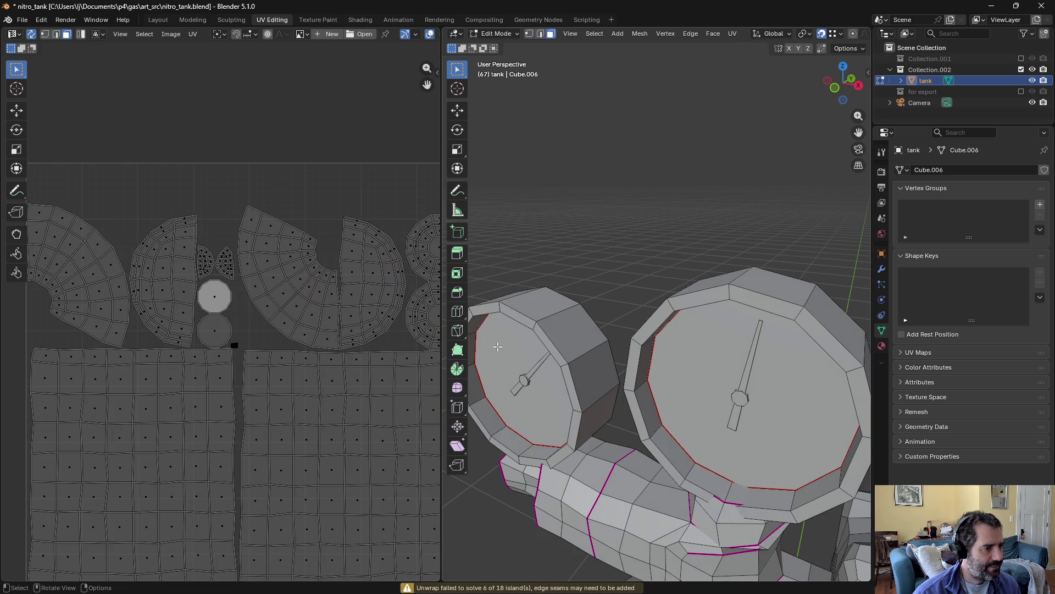
left_click(496, 346)
left_click(747, 401)
left_click(754, 376)
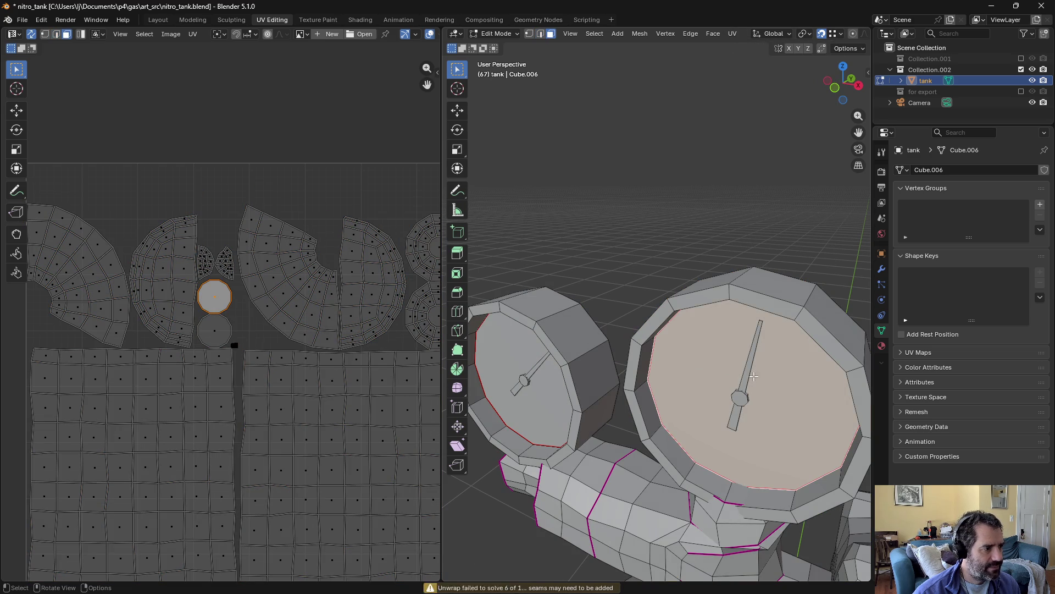
left_click(751, 374)
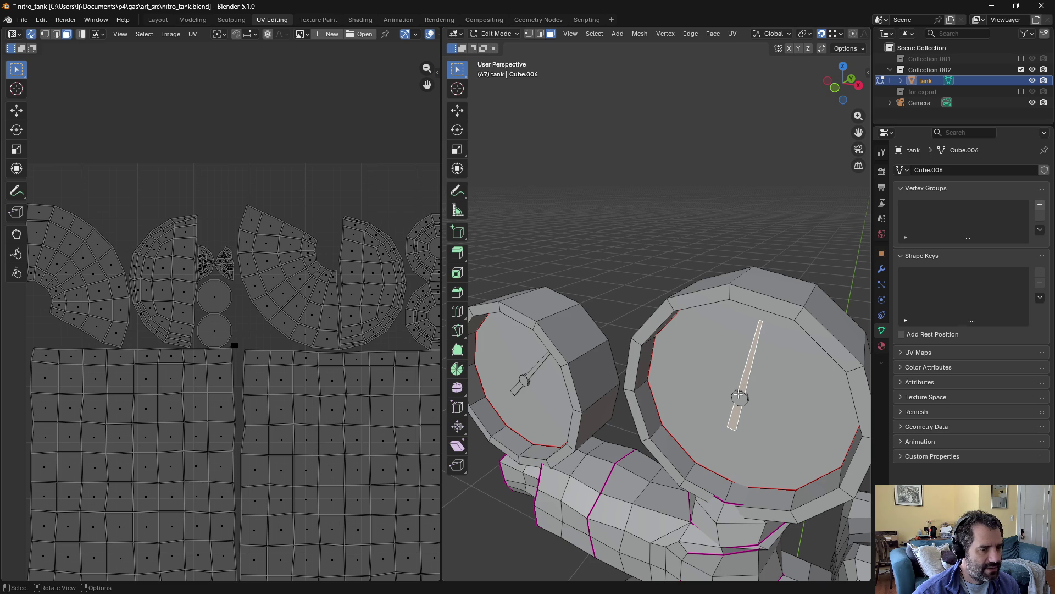
scroll(674, 378, "up", 5)
scroll(722, 381, "down", 4)
scroll(737, 367, "up", 1)
Step: Select edge loops on both gauge needles and frame the view on them
key("2")
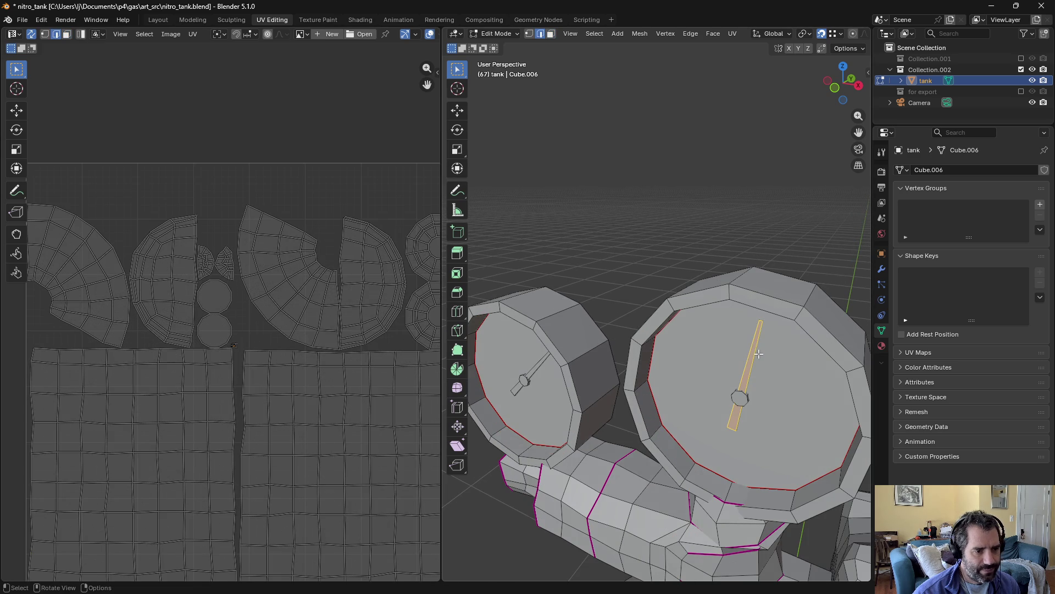
left_click(757, 351, "alt")
left_click(537, 369, "alt+shift")
middle_click_drag(537, 369, 684, 335)
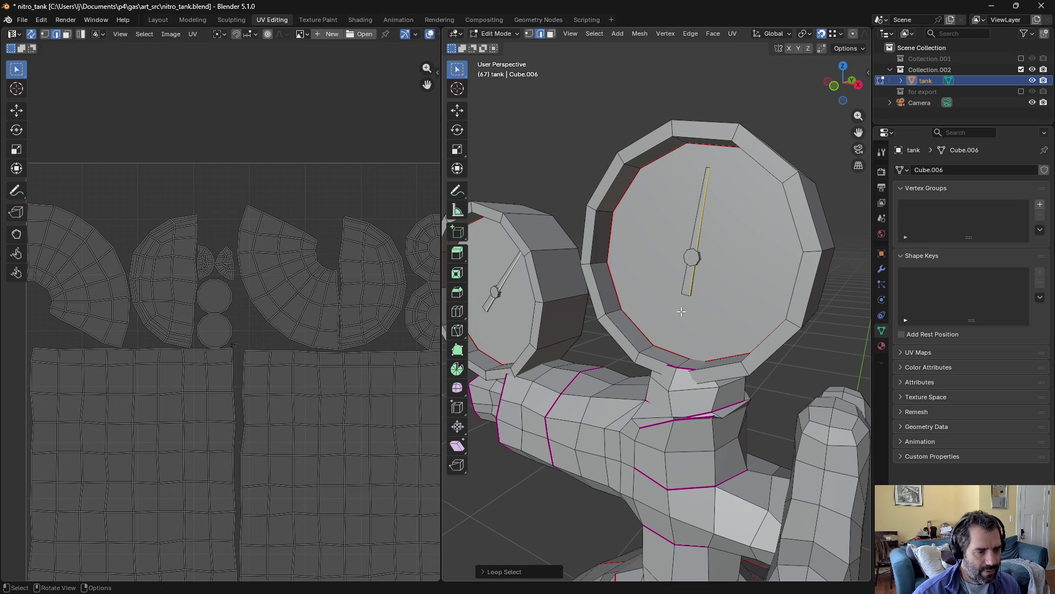
middle_click_drag(699, 164, 700, 258)
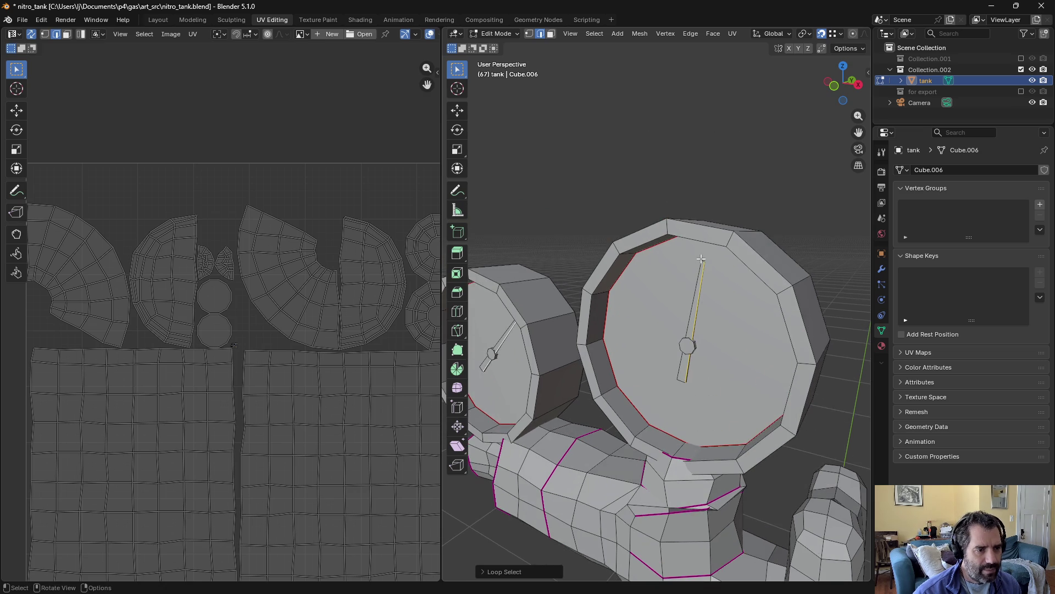
key("KP_Decimal")
middle_click_drag(836, 146, 821, 159)
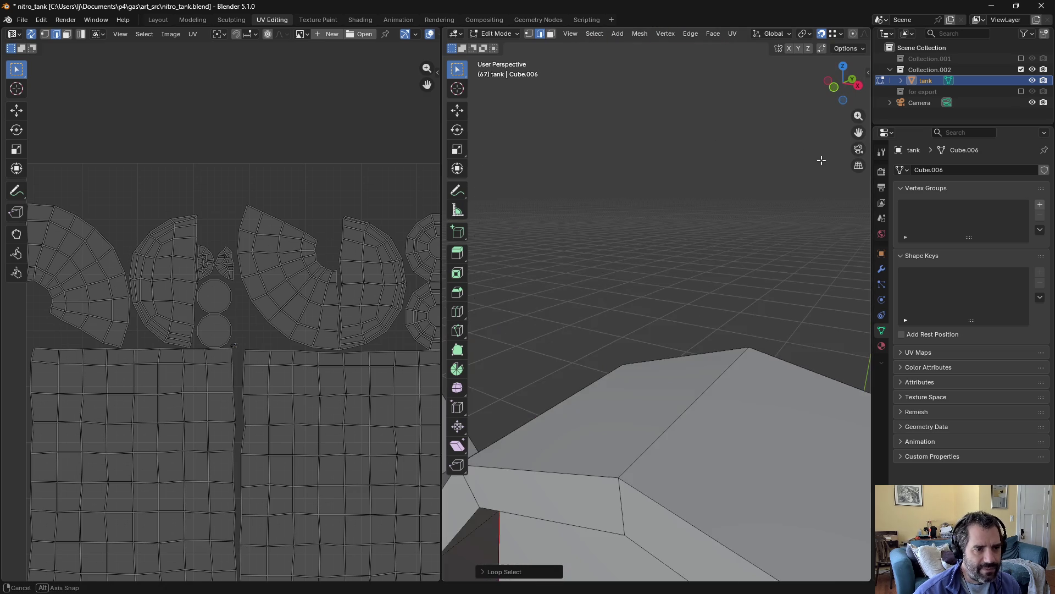
scroll(821, 160, "up", 2)
key("KP_0")
middle_click_drag(661, 287, 706, 175)
key("KP_Decimal")
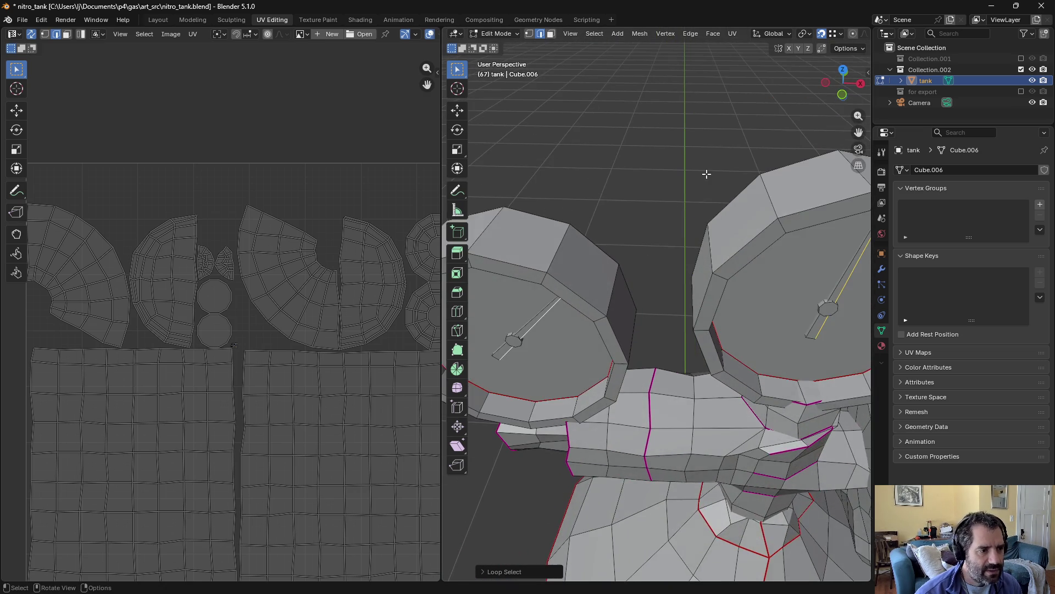
scroll(706, 176, "up", 2)
Step: Seam the left needle's lower edge loop and end edges, with X-ray on to reach hidden edges
left_click(499, 315)
key("KP_Decimal")
mouse_move(586, 314)
middle_mouse_down()
mouse_move(568, 332)
mouse_move(605, 324)
mouse_move(486, 398)
middle_mouse_up()
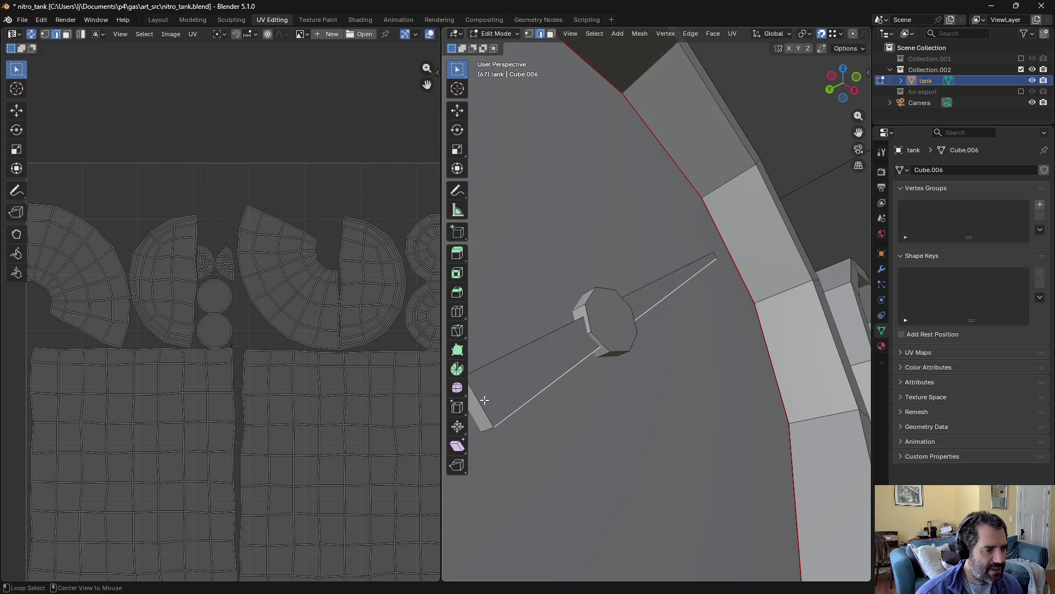
left_click(487, 399, "alt")
middle_click_drag(492, 424, 515, 395)
left_click(485, 369)
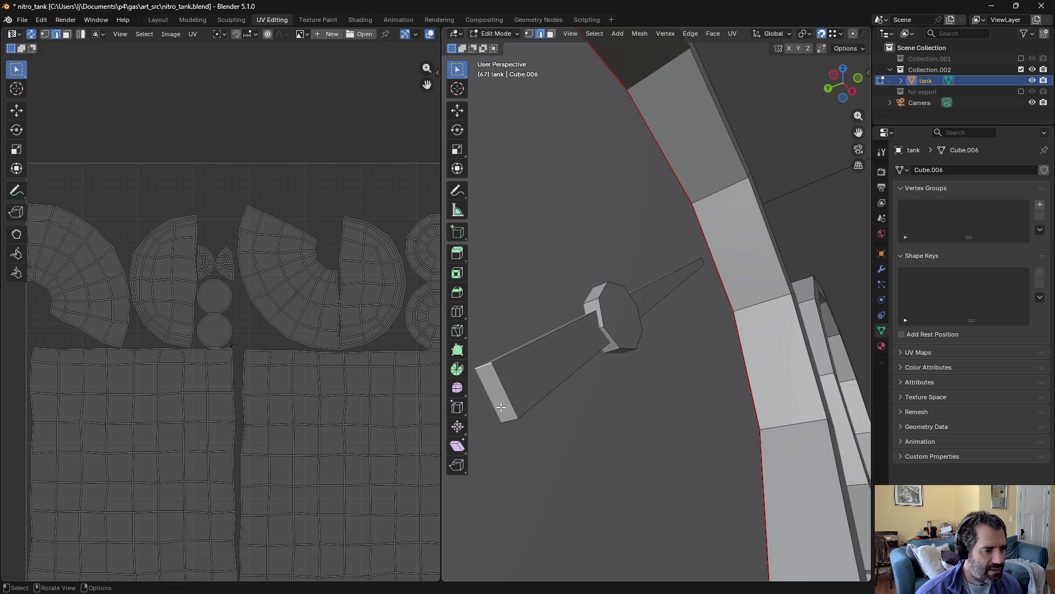
key("alt+z")
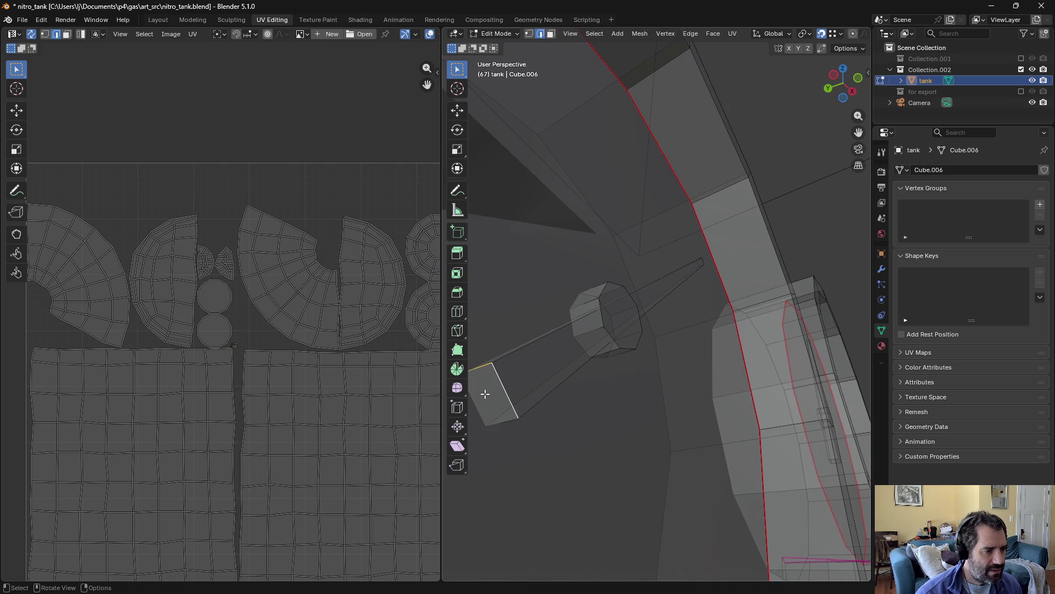
left_click(486, 421, "shift")
left_click(511, 417, "shift")
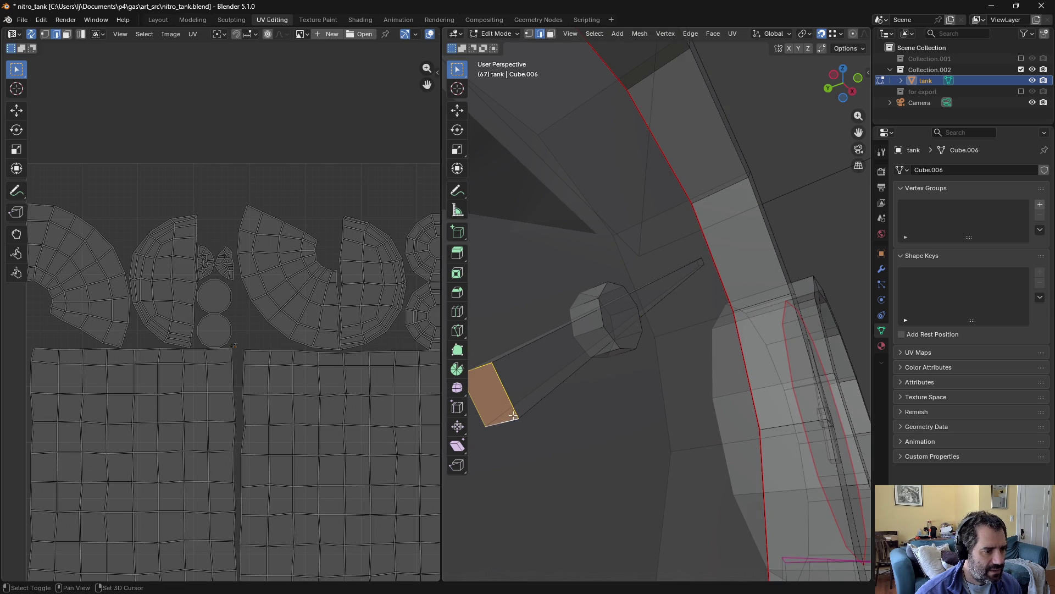
left_click(734, 34)
left_click(748, 182)
Step: Select the edge loop along the needle and its end face for seaming
mouse_move(799, 204)
middle_mouse_down()
mouse_move(631, 292)
mouse_move(746, 215)
middle_mouse_up()
left_click(774, 175, "alt")
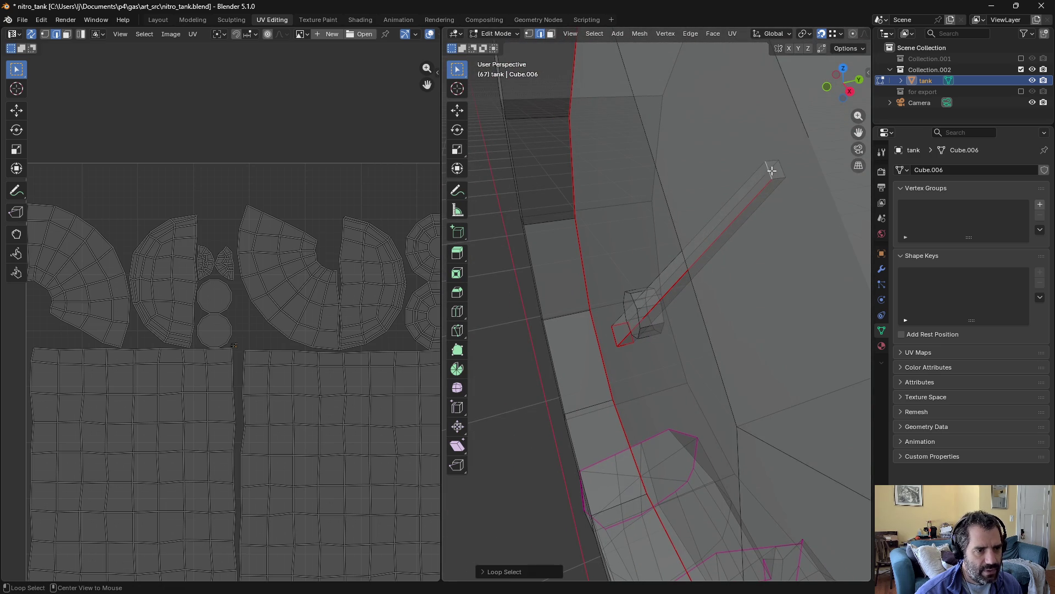
left_click(774, 171)
left_click(733, 34)
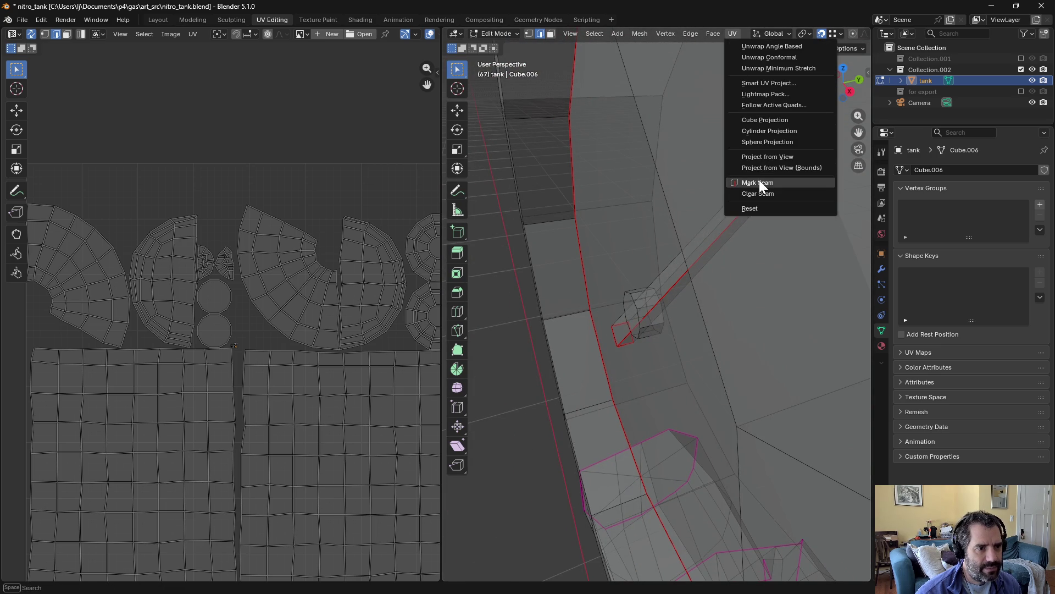
Step: Mark the needle end as a seam and re-unwrap the whole tank
left_click(759, 181)
key("a")
left_click(730, 34)
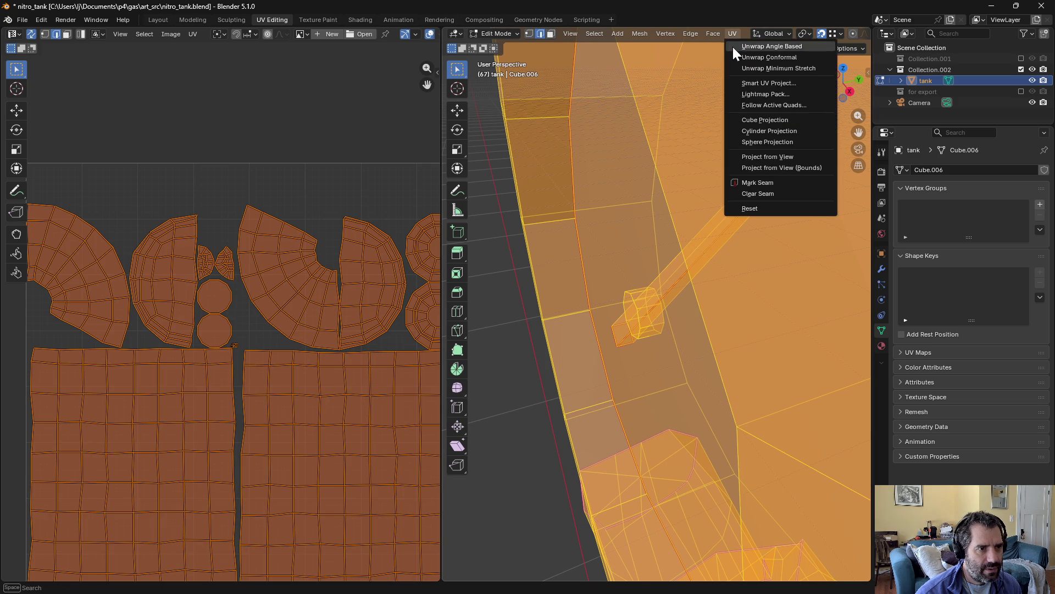
left_click(733, 47)
key("alt+a")
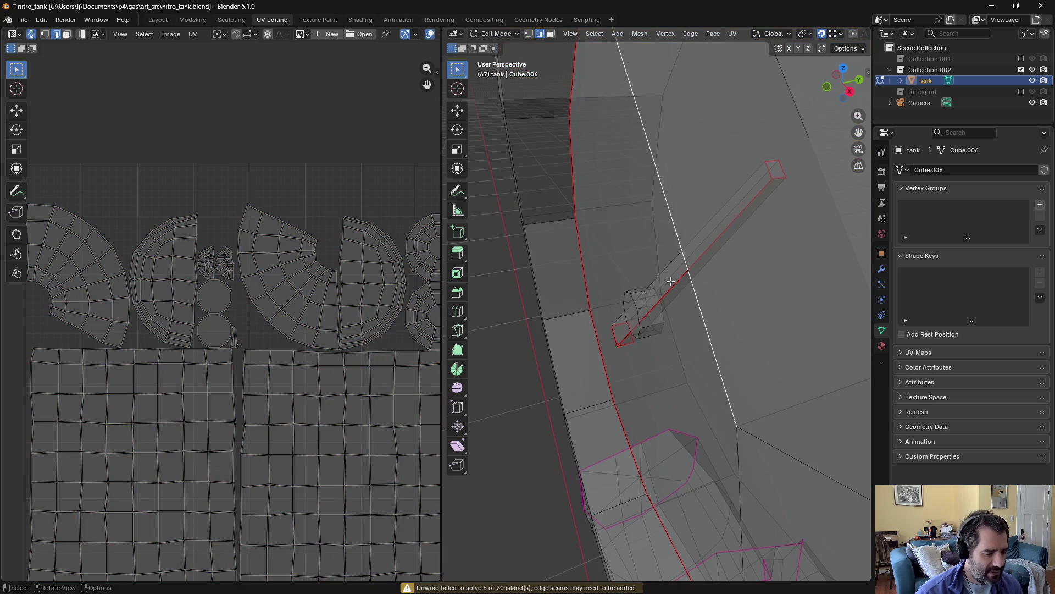
Step: Select the small needle's connected geometry and an edge loop on its hub
key("l")
scroll(736, 319, "down", 5)
mouse_move(781, 415)
middle_mouse_down()
mouse_move(706, 373)
mouse_move(744, 354)
mouse_move(772, 313)
middle_mouse_up()
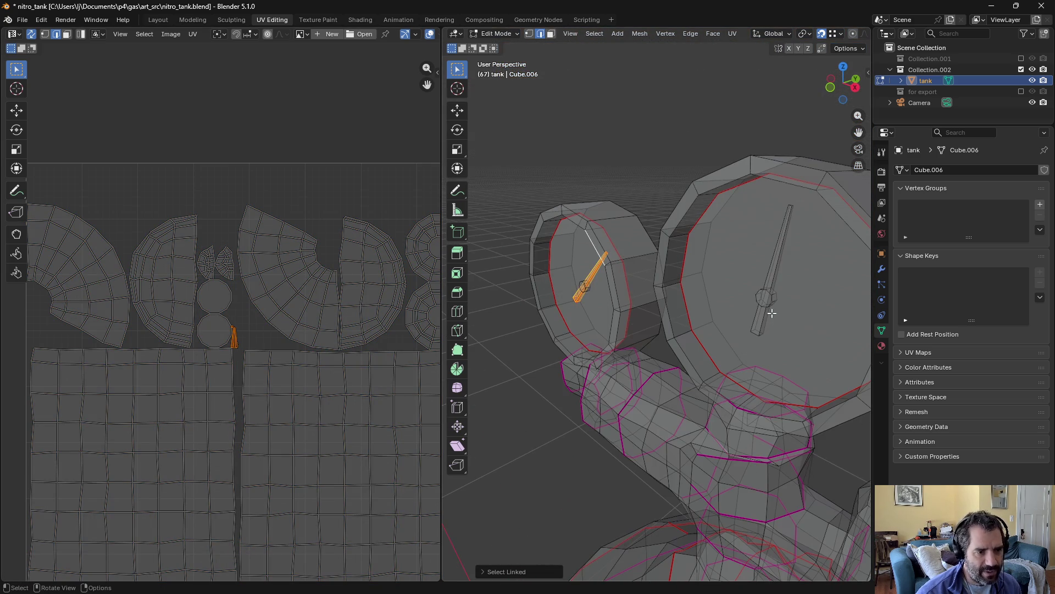
scroll(771, 312, "up", 2)
scroll(565, 281, "up", 3)
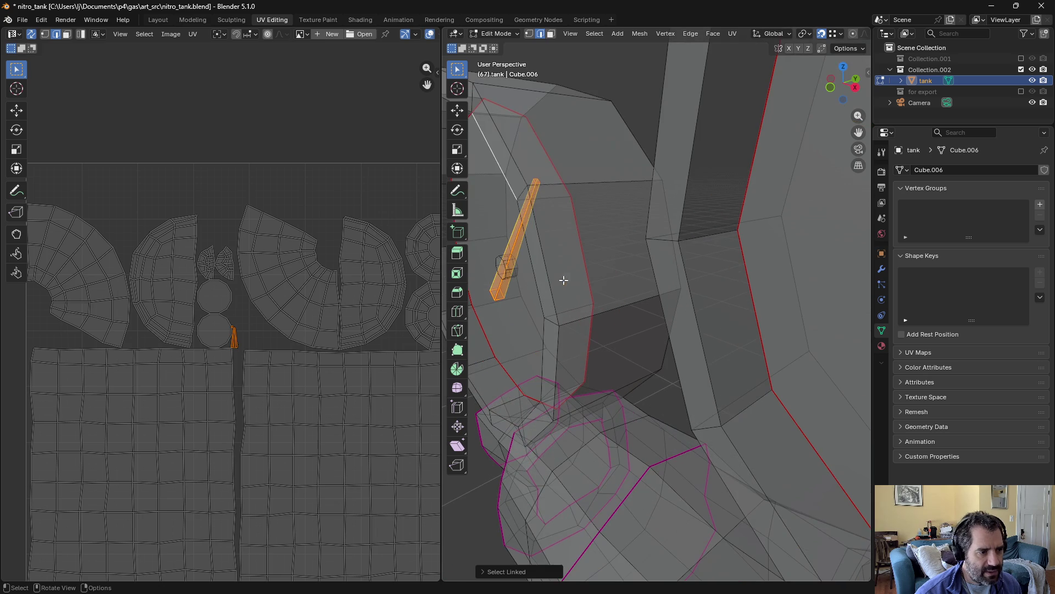
left_click(501, 262)
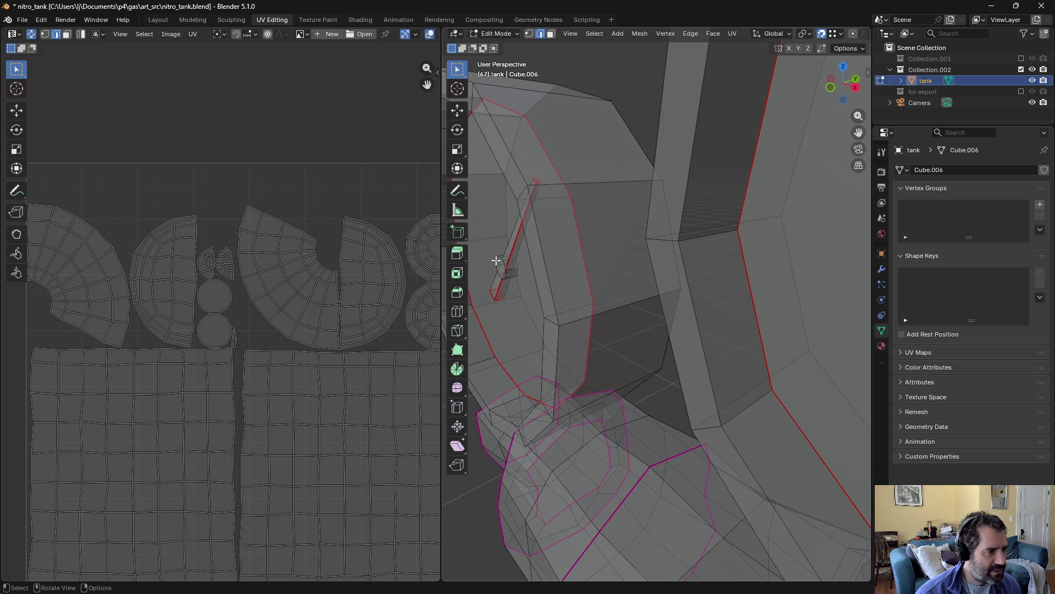
left_click(496, 260, "alt")
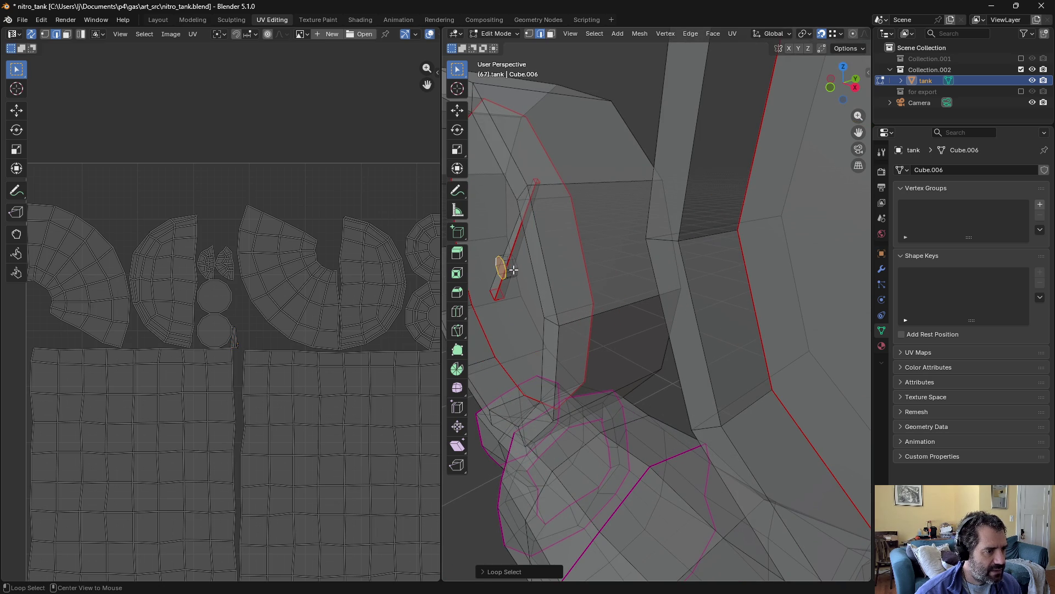
key("ctrl+z")
scroll(510, 269, "up", 4)
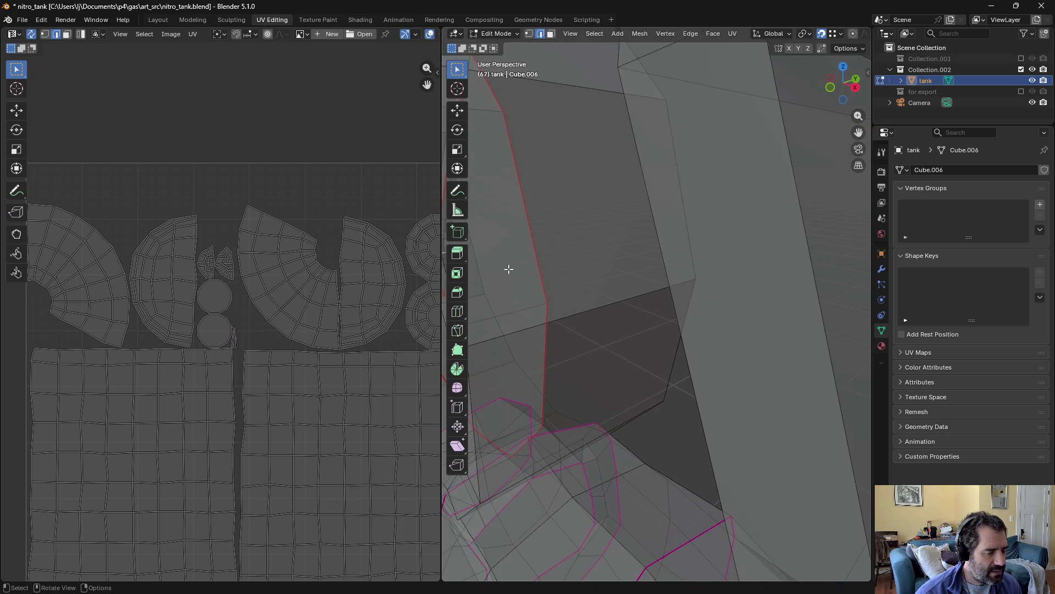
scroll(509, 269, "down", 5)
left_click(615, 214, "alt")
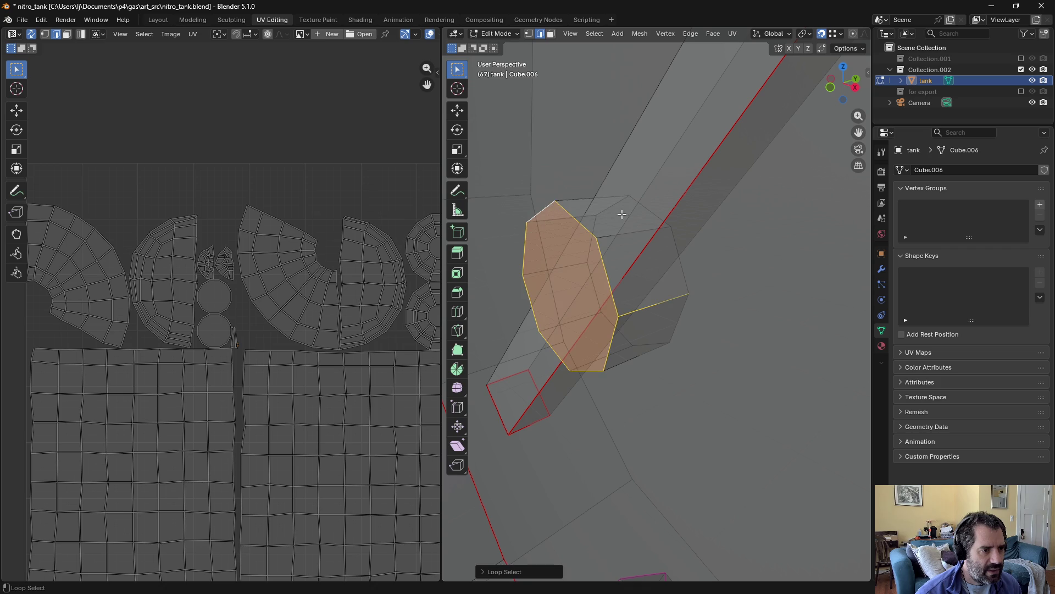
Step: Delete the stray hub faces, grown from one selected hub face
key("3")
left_click(645, 262)
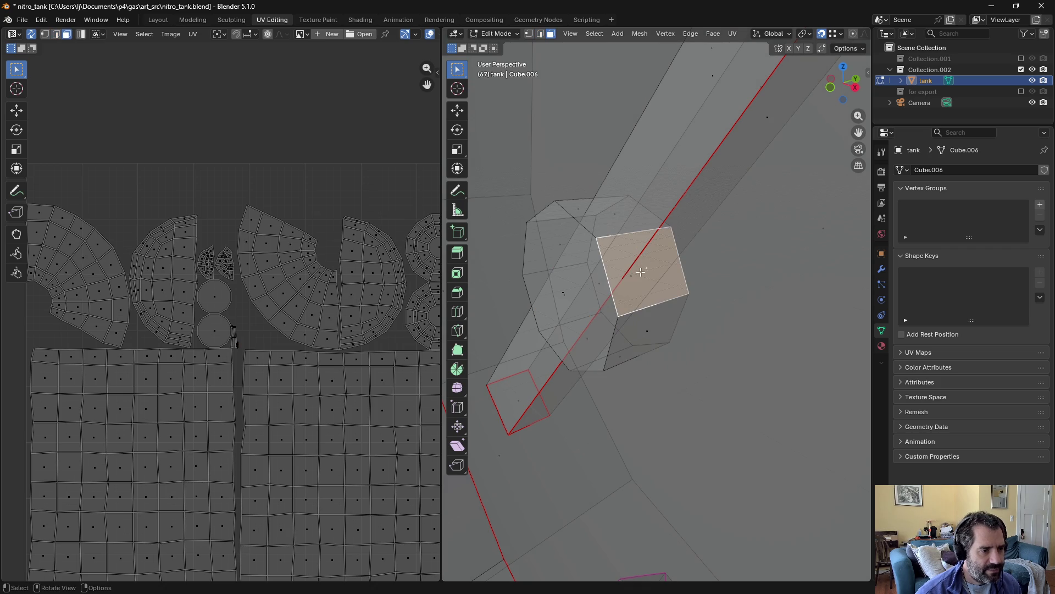
key("ctrl+KP_Add")
key("x")
left_click(620, 299)
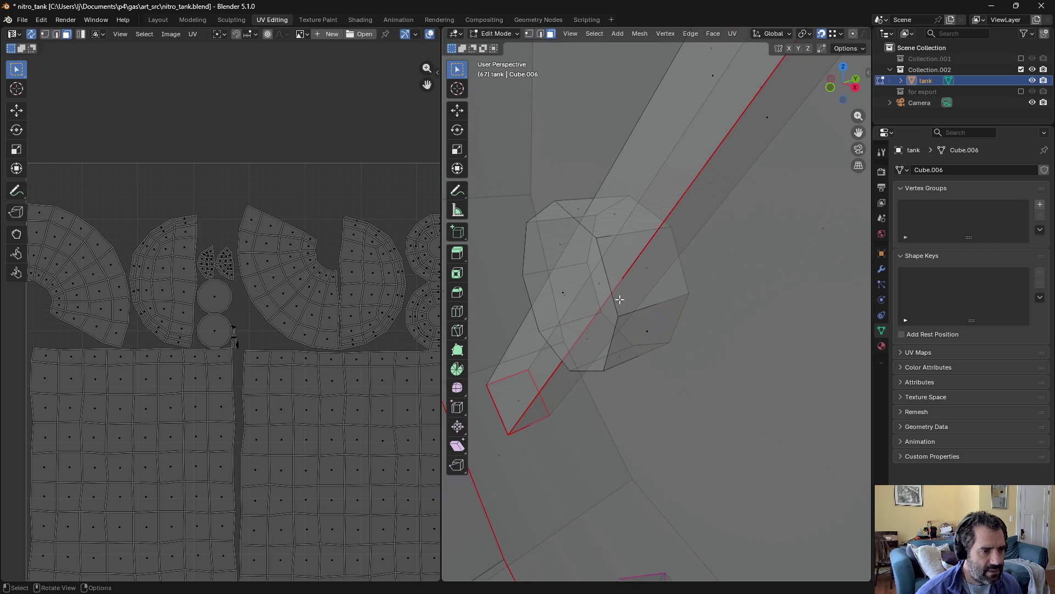
Step: Mark the octagonal hub ring's edge loop as a seam
key("2")
left_click(597, 247, "alt")
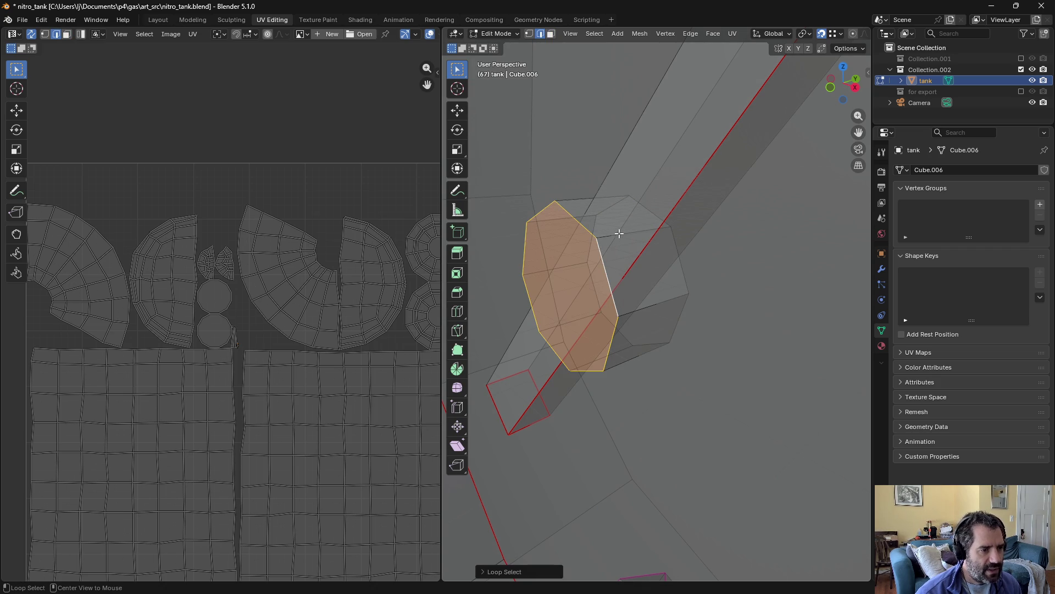
left_click(733, 34)
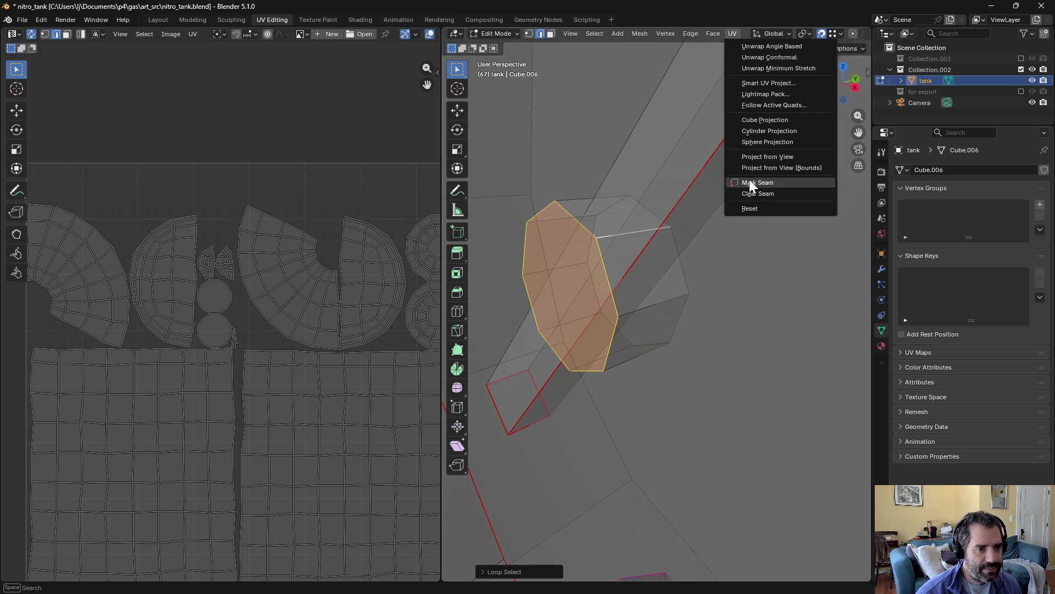
left_click(750, 179)
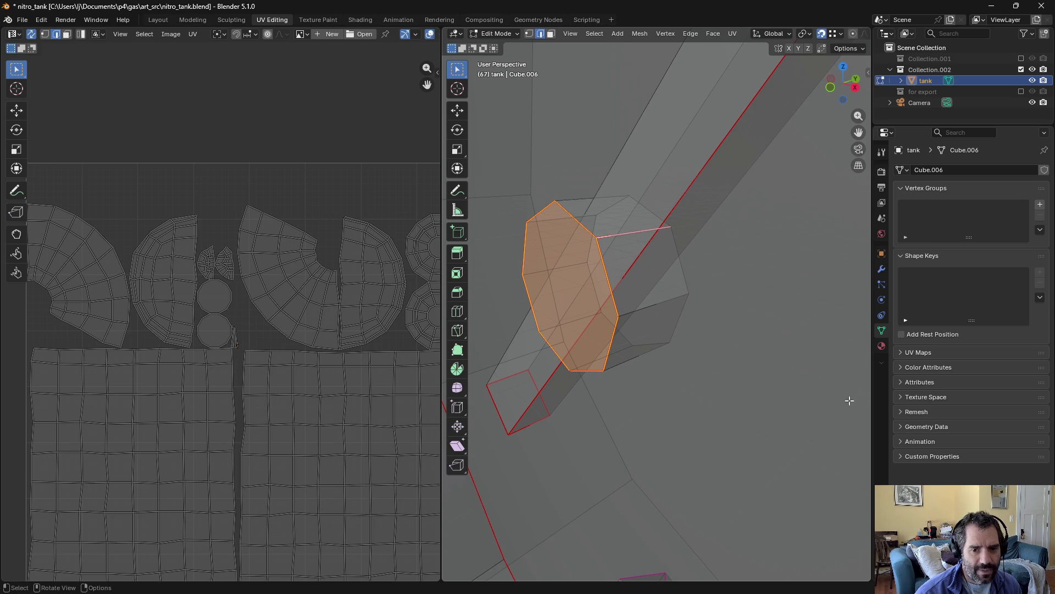
scroll(818, 386, "down", 8)
key("alt+a")
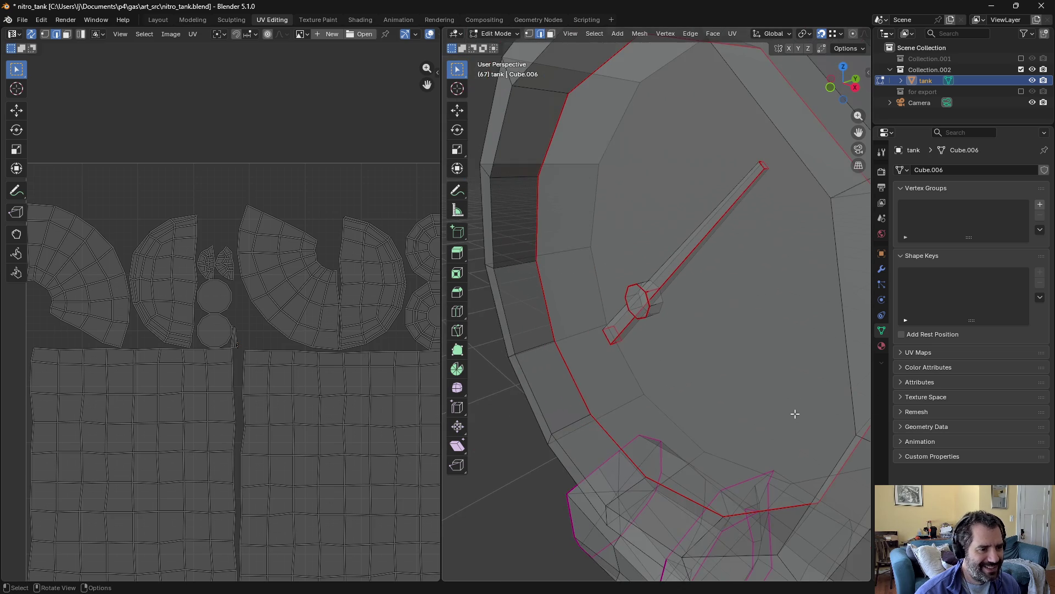
Step: Select the long edge loops along the big gauge needle
mouse_move(771, 405)
middle_mouse_down()
mouse_move(488, 308)
mouse_move(462, 287)
mouse_move(560, 299)
mouse_move(668, 274)
mouse_move(675, 256)
middle_mouse_up()
scroll(681, 227, "up", 2)
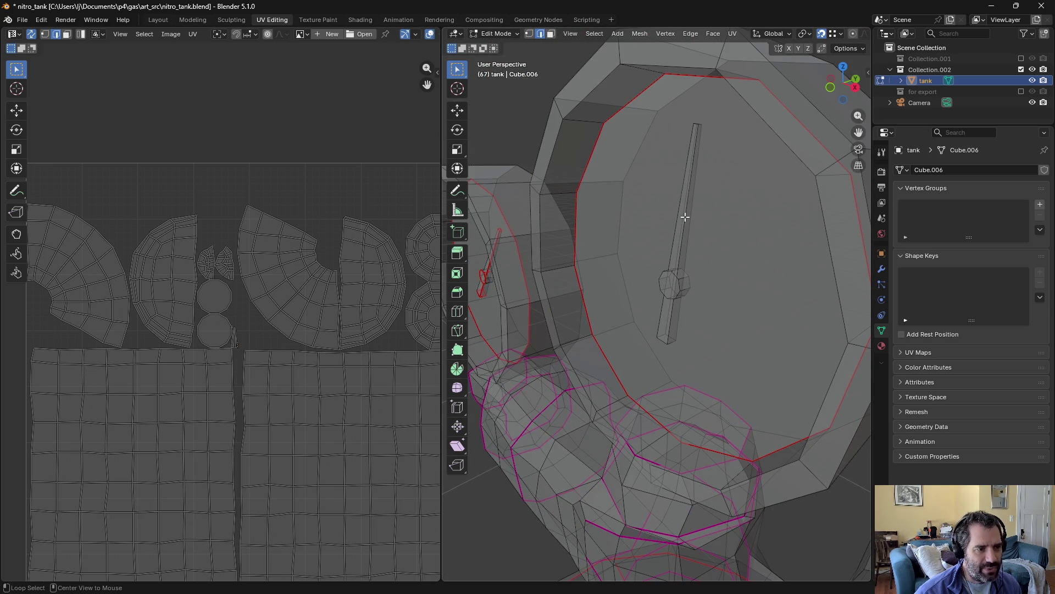
left_click(685, 218, "alt")
mouse_move(695, 161)
middle_mouse_down()
mouse_move(702, 147)
mouse_move(695, 216)
middle_mouse_up()
left_click(695, 217, "alt")
left_click(694, 217, "alt+shift")
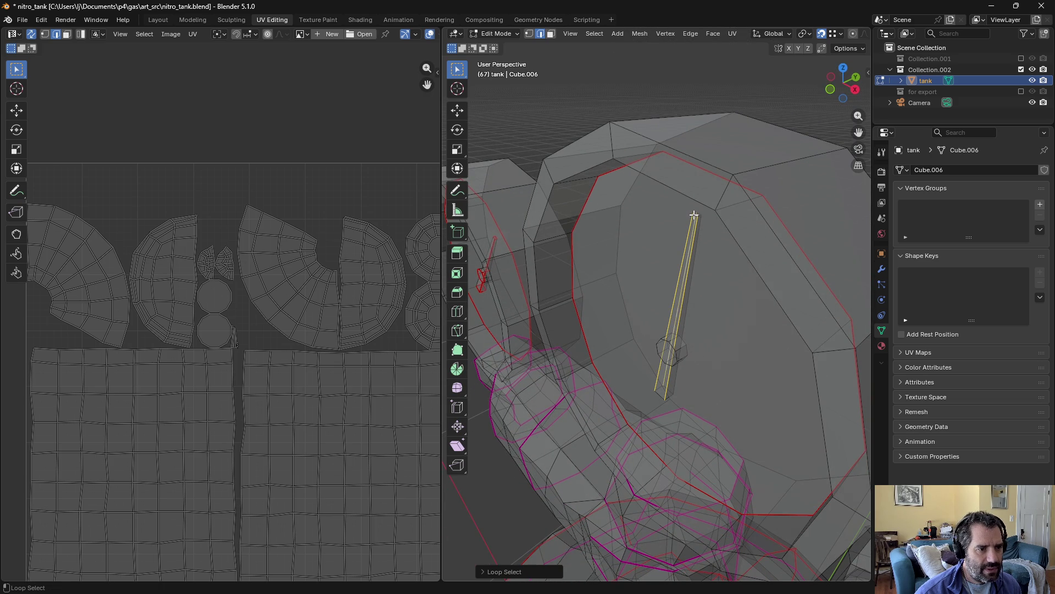
scroll(696, 216, "up", 2)
left_click(778, 166)
left_click(727, 156)
left_click(728, 149, "alt")
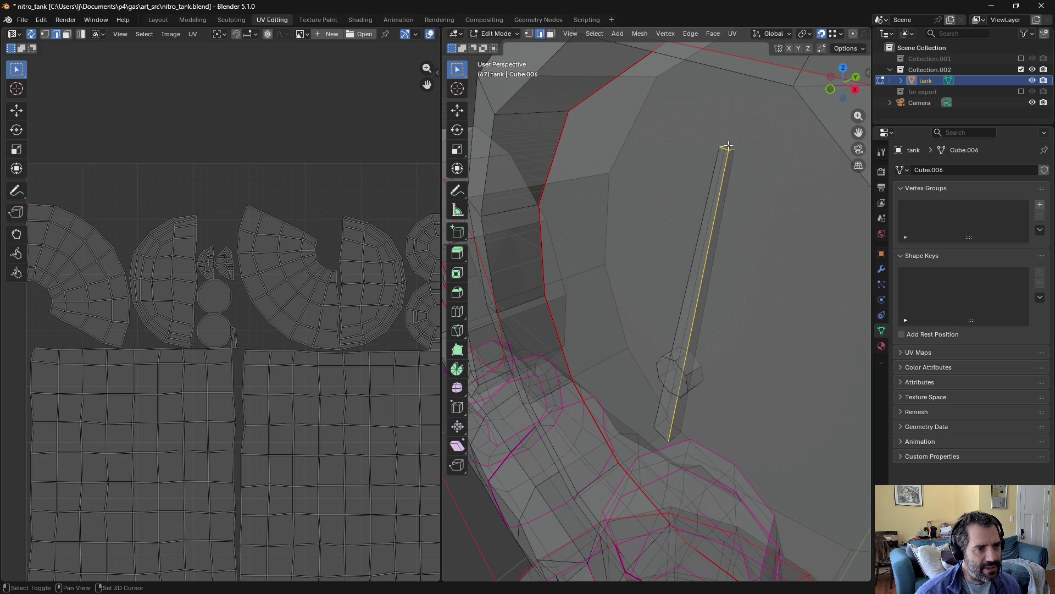
mouse_move(734, 176)
middle_mouse_down()
mouse_move(710, 335)
mouse_move(709, 318)
middle_mouse_up()
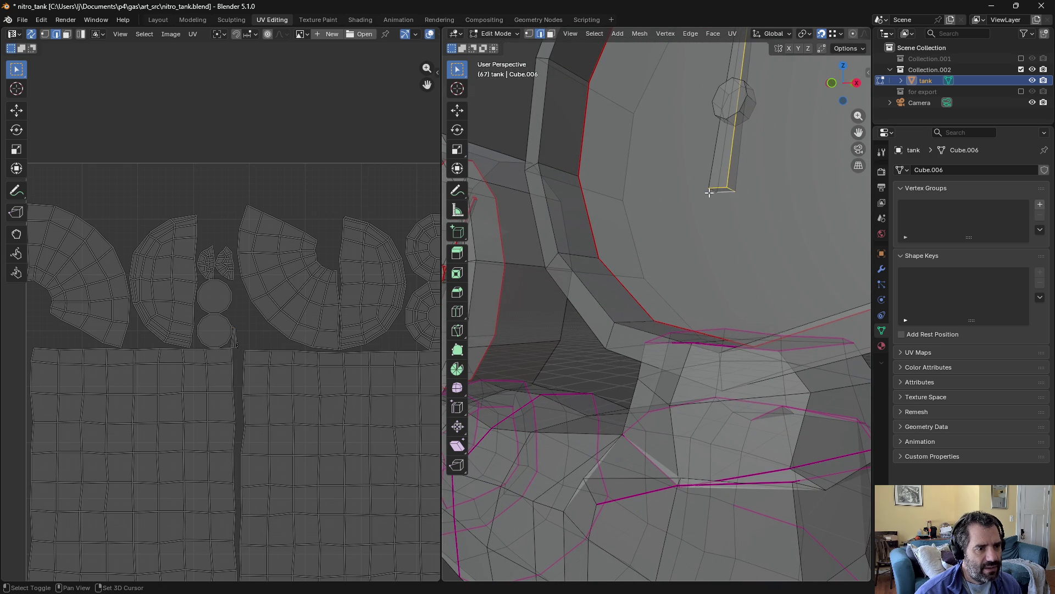
Step: Seam the big needle's long edges and the ring around its end cap
left_click(733, 33)
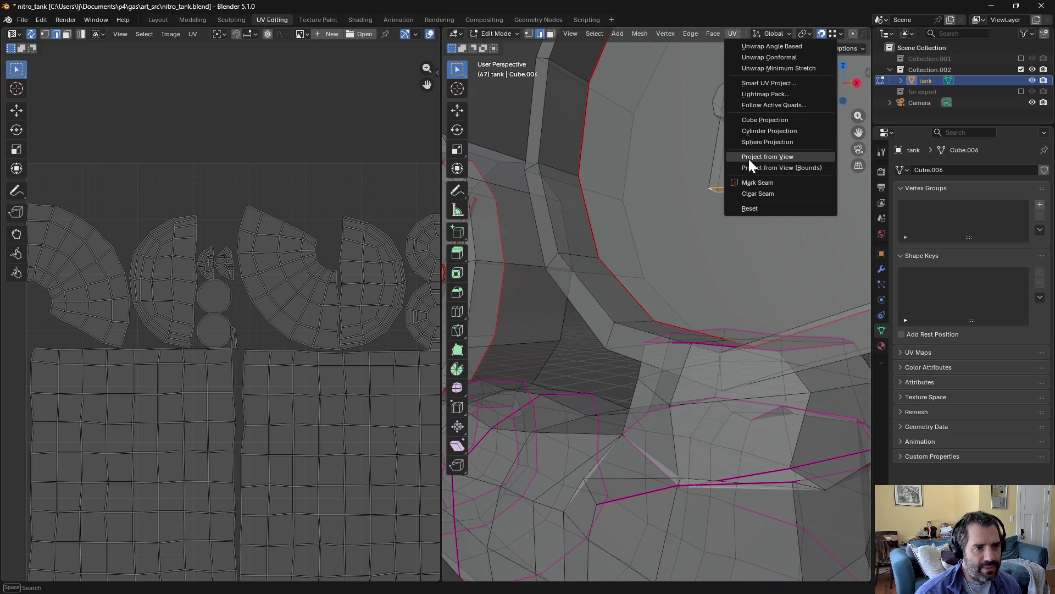
left_click(749, 182)
left_click(739, 103, "alt")
key("3")
right_click(741, 104)
key("Escape")
key("2")
left_click(743, 105, "alt")
left_click(747, 115, "alt")
middle_click_drag(747, 115, 761, 107)
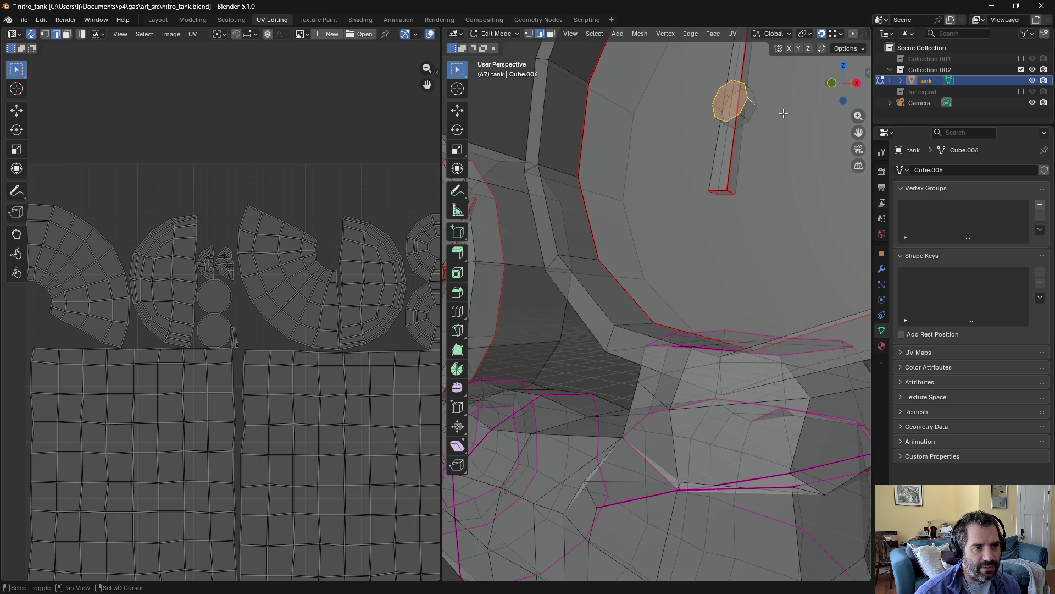
left_click(735, 35)
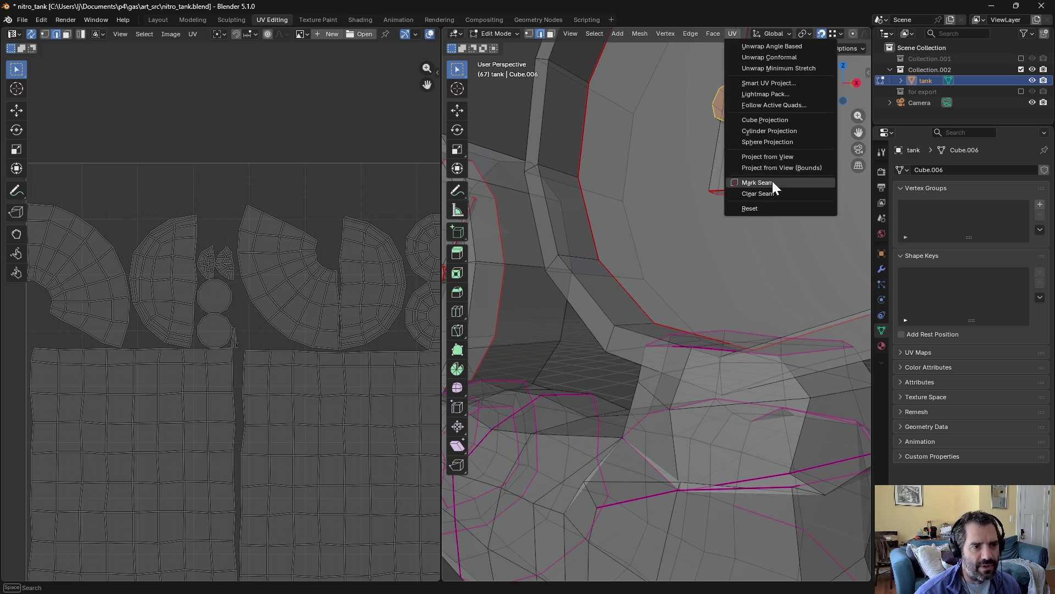
left_click(758, 182)
Step: Re-unwrap the whole tank, yielding 24 UV islands with 2 unsolved
key("alt+a")
mouse_move(608, 217)
middle_mouse_down()
mouse_move(592, 262)
mouse_move(638, 275)
middle_mouse_up()
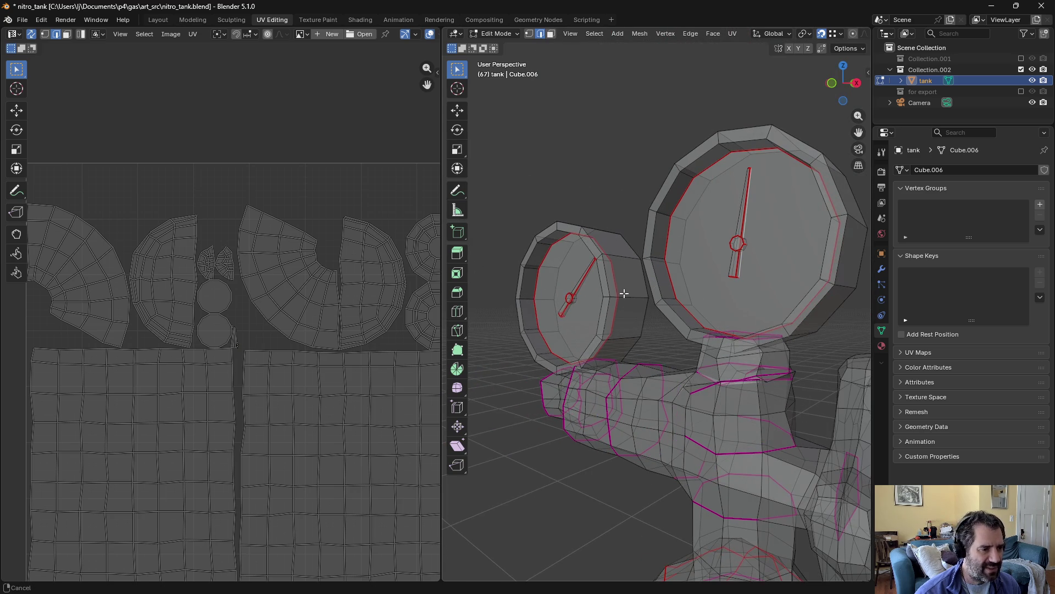
key("a")
left_click(736, 33)
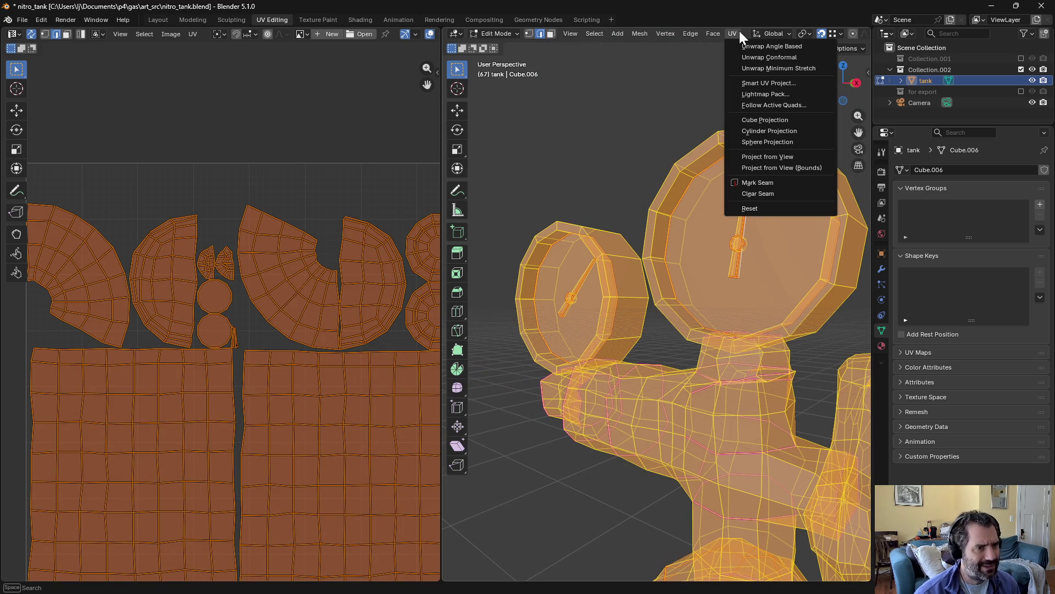
left_click(743, 46)
key("alt+a")
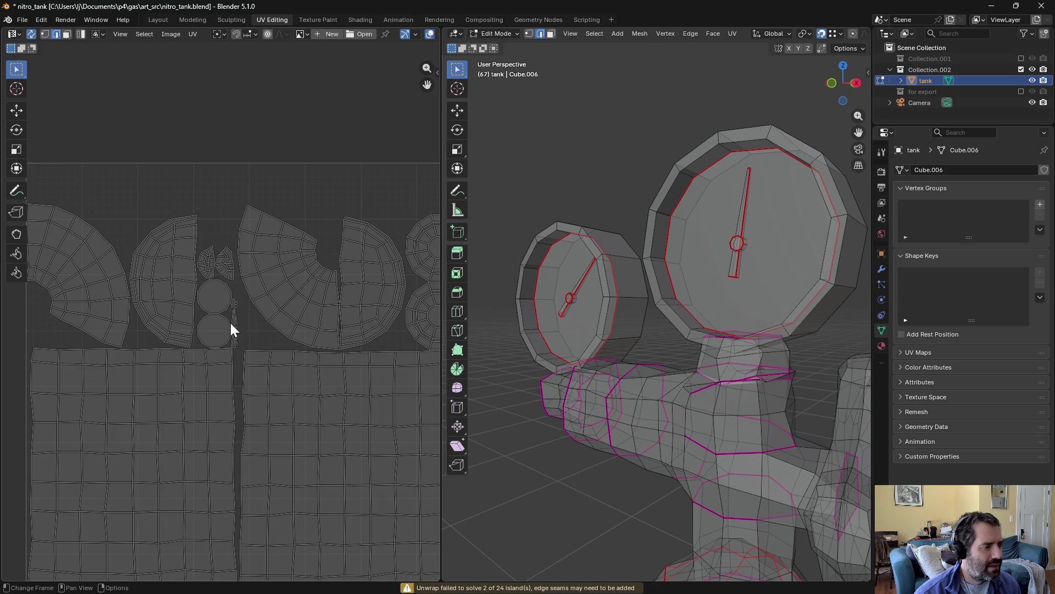
Step: Select the needle strip and pivot UV islands, leaving out the gauge face island
scroll(226, 317, "up", 4)
left_click_drag(270, 252, 249, 309)
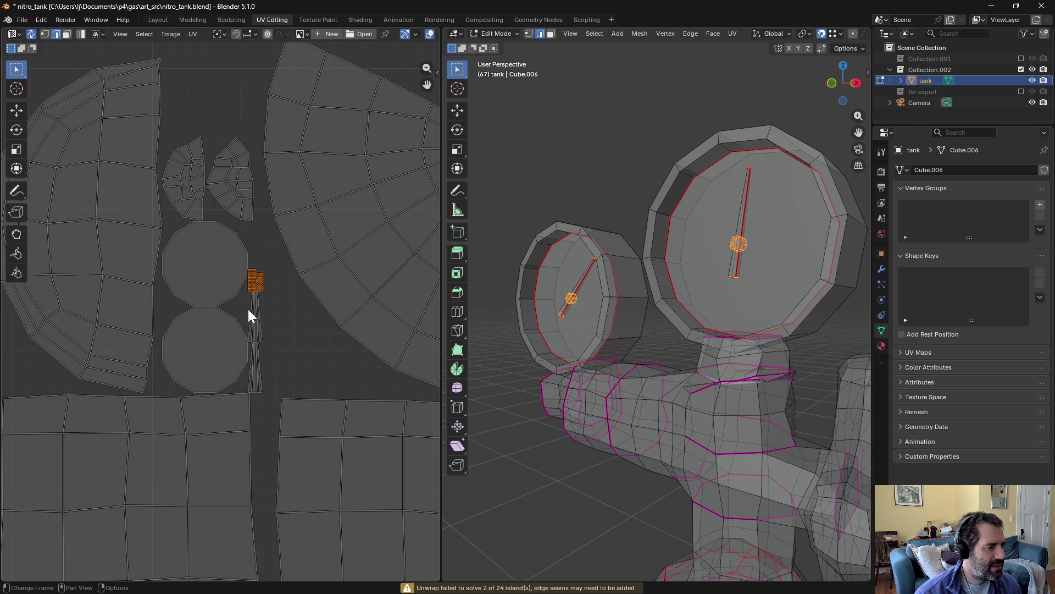
left_click(271, 289)
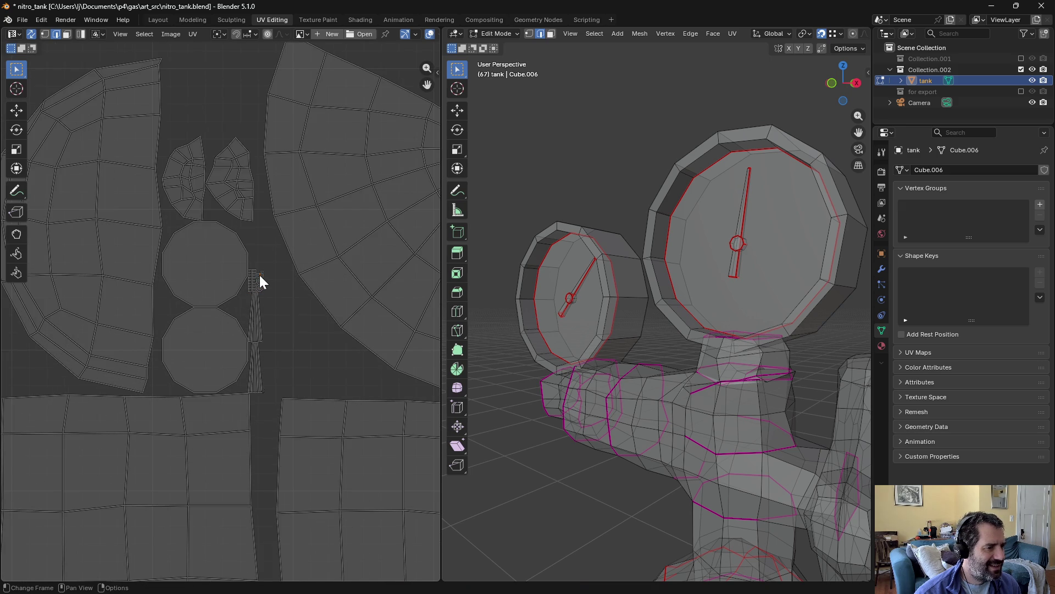
key("l")
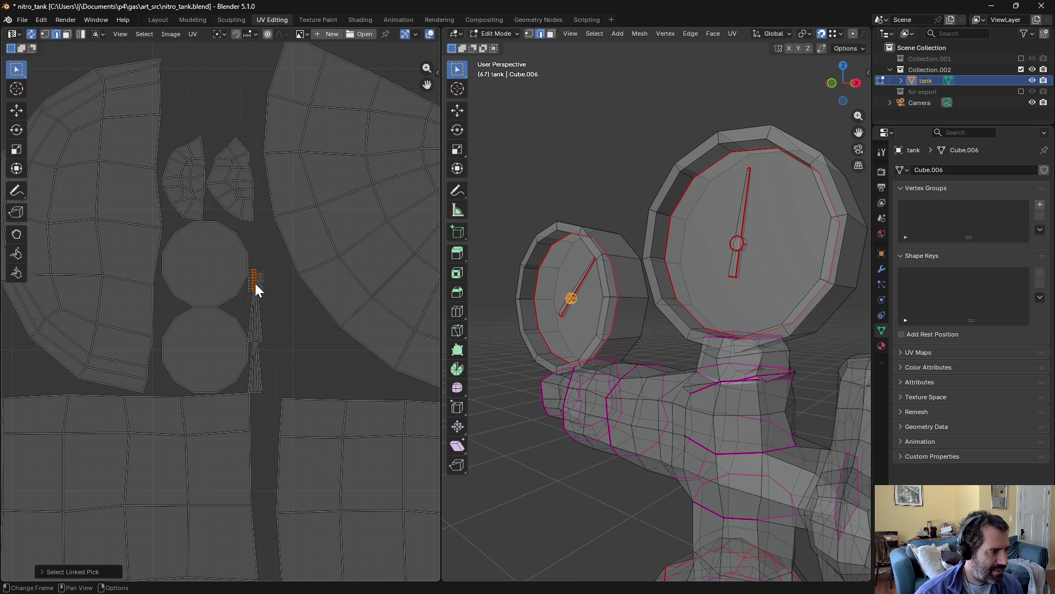
key("l")
key("l")
key("l")
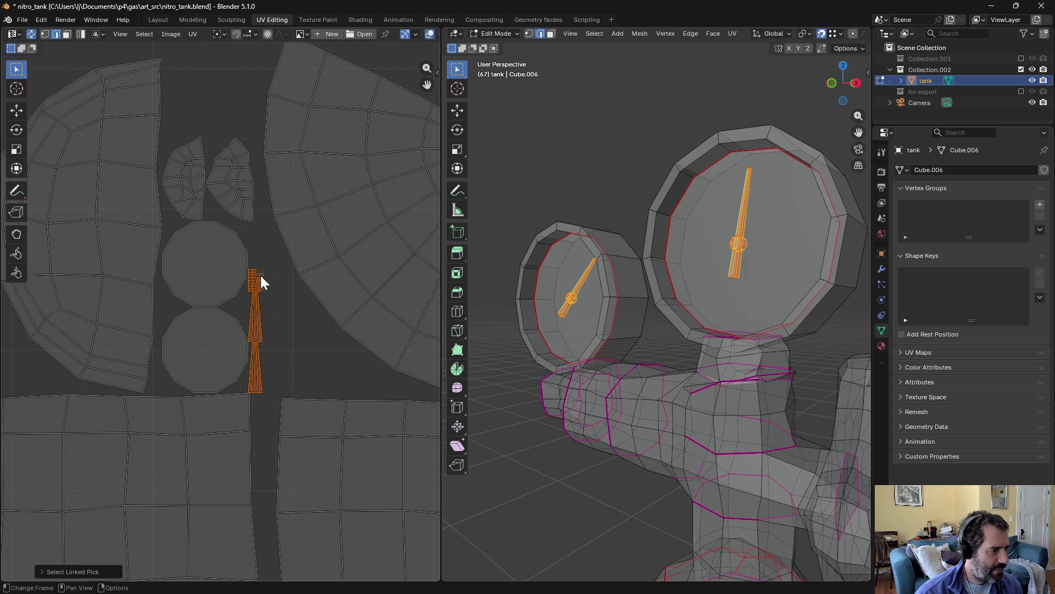
key("shift+l")
key("shift+l")
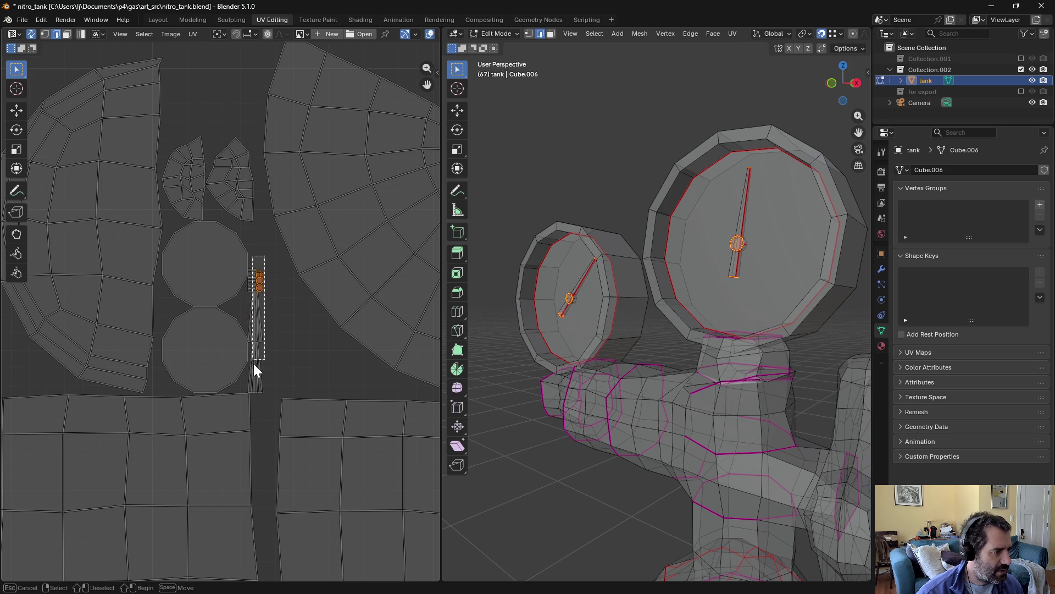
key("l")
key("l")
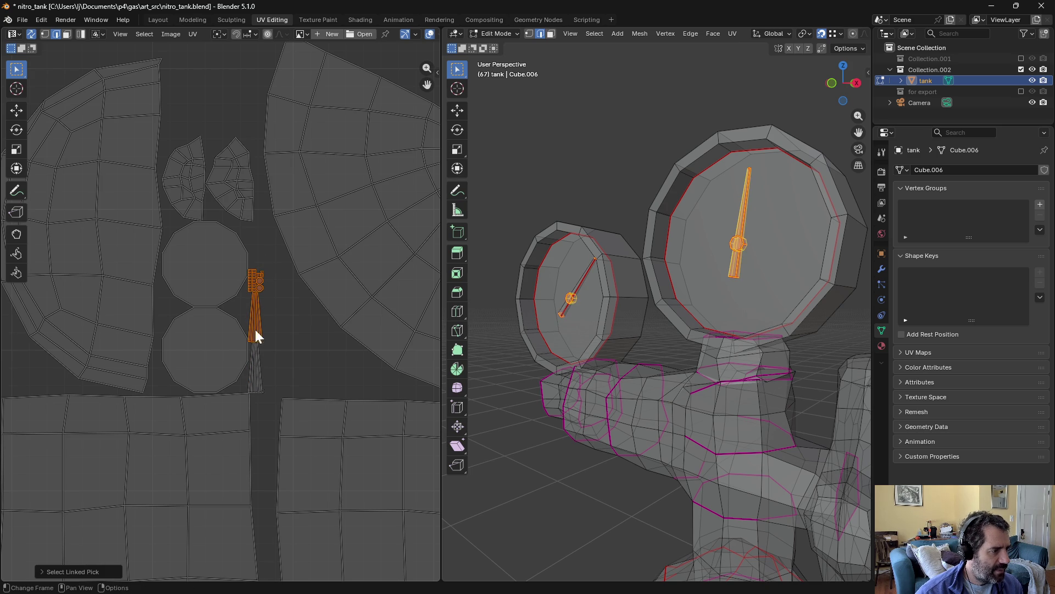
key("l")
key("shift+l")
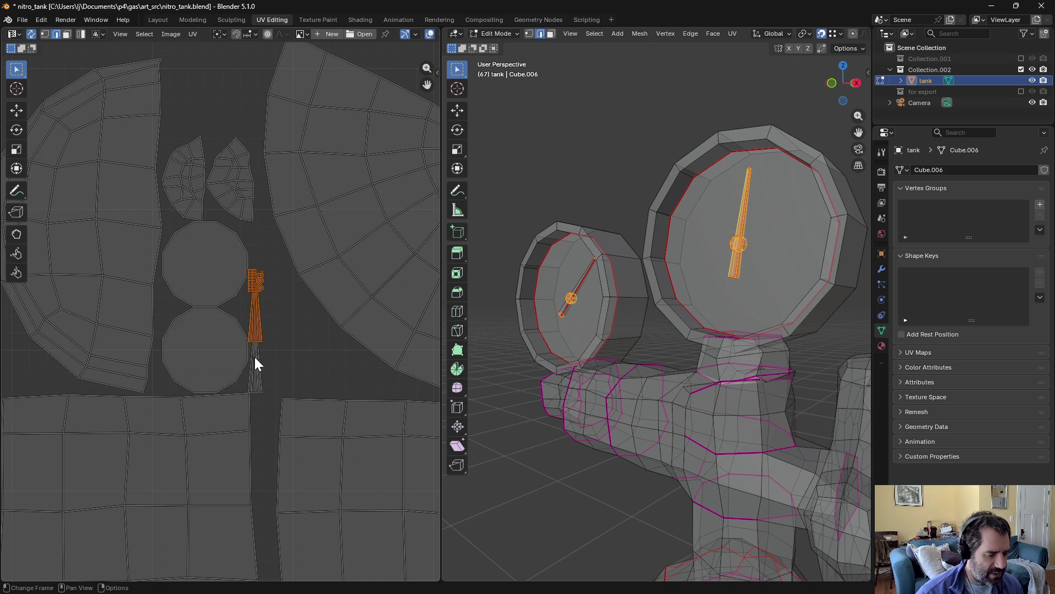
key("l")
scroll(266, 350, "up", 4)
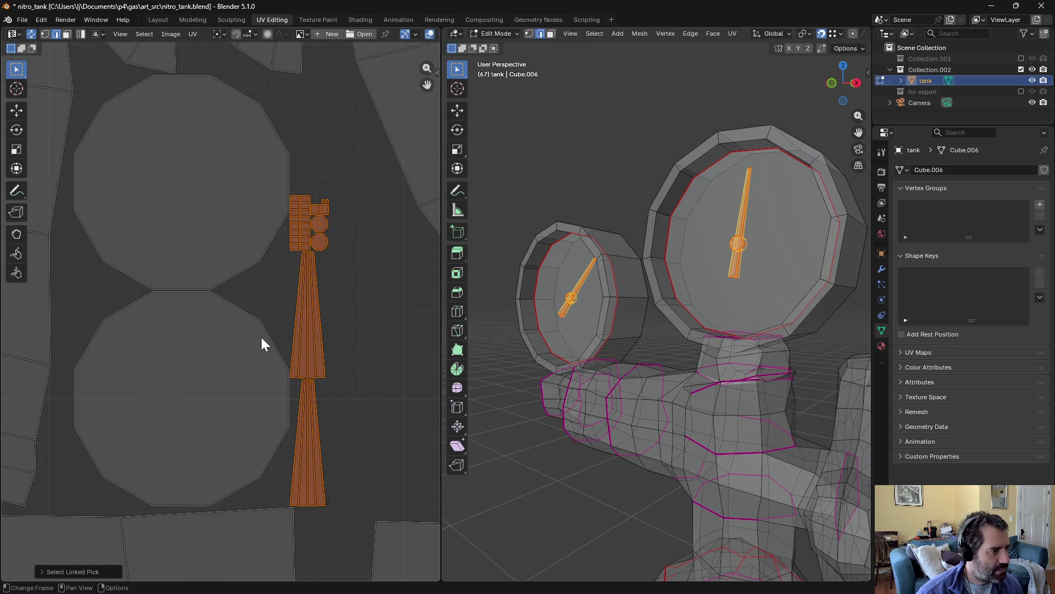
scroll(375, 305, "down", 4)
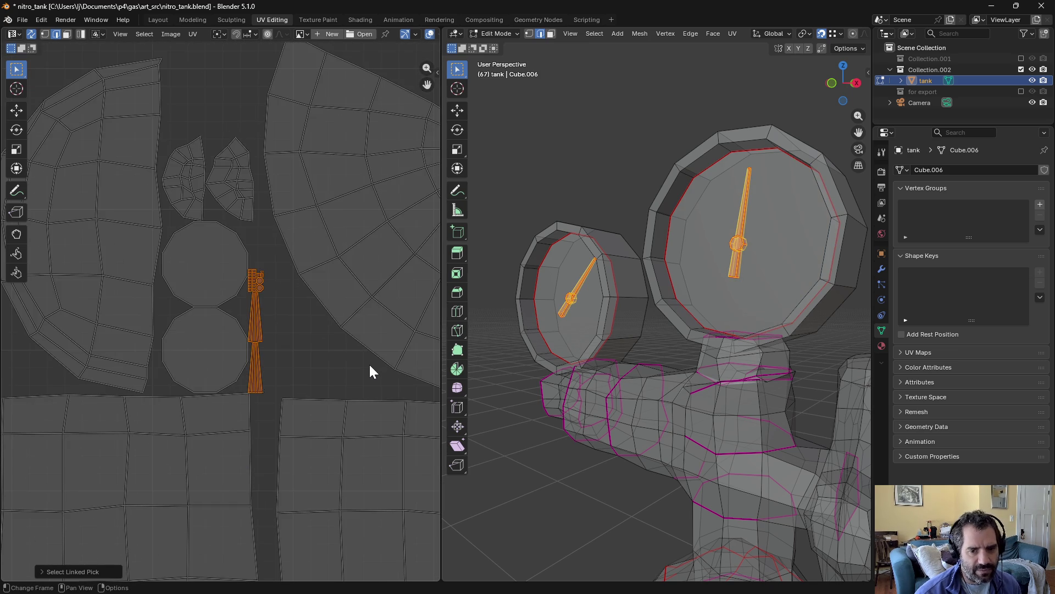
scroll(500, 341, "down", 2)
scroll(293, 305, "down", 3)
middle_click_drag(292, 305, 382, 383)
Step: Rotate the needle islands -90°, scale them up about 3x and lay them along the UV square's top
key("g")
left_click(232, 183)
key("r")
left_click(303, 270)
key("s")
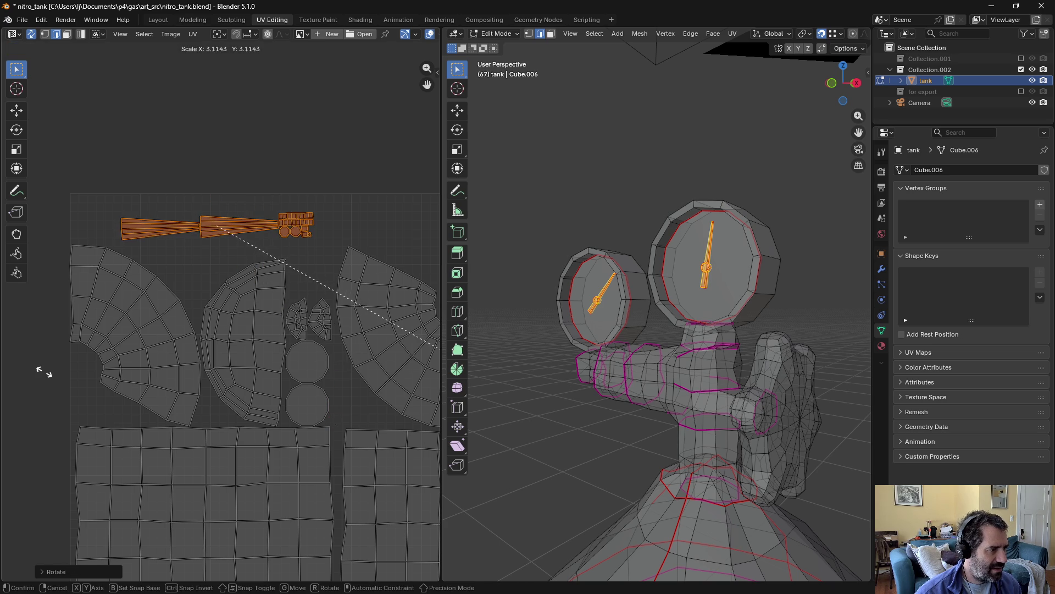
left_click(77, 343)
key("g")
left_click(177, 309)
left_click(200, 298)
key("ctrl+Tab")
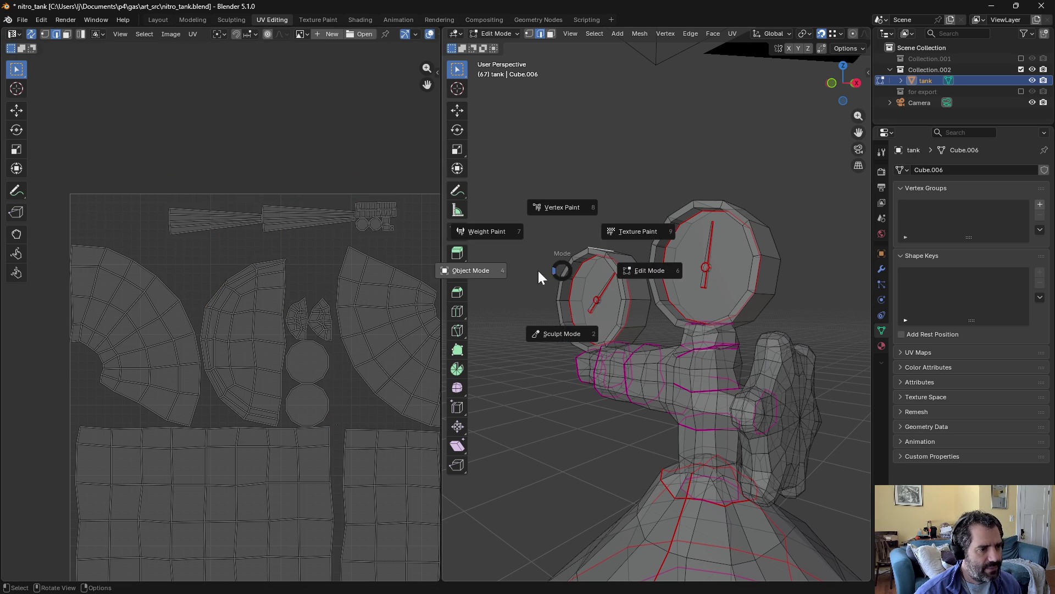
Step: Return to Object Mode, deselect the tank and save the blend file
left_click(540, 280)
scroll(550, 296, "down", 5)
middle_click_drag(556, 311, 602, 342)
left_click(602, 344)
key("ctrl+s")
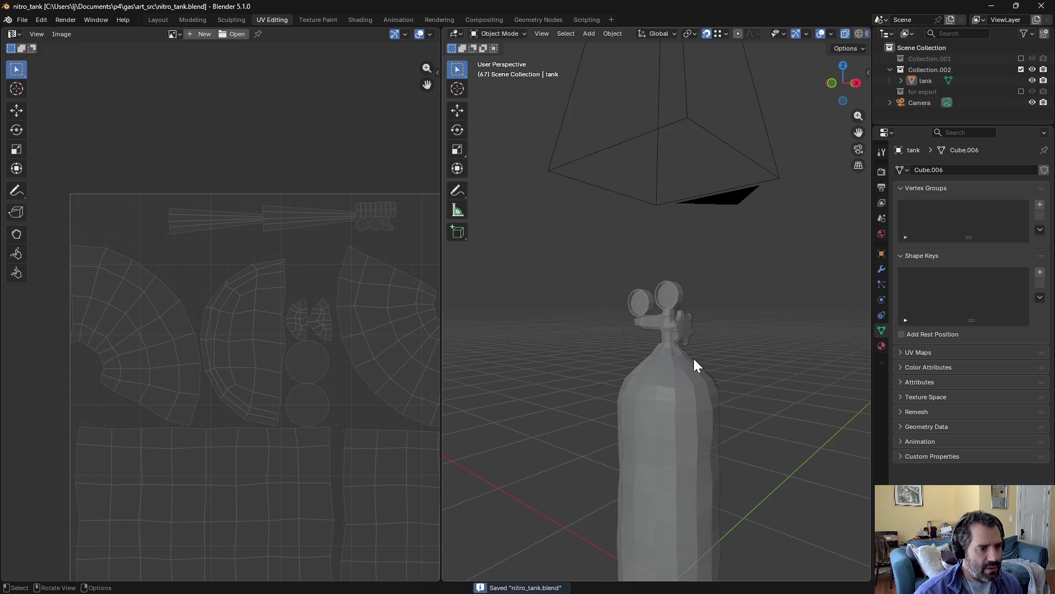
Step: Enable the 'for export' collection and move an in-place duplicate, tank.001, into it
left_click(1021, 92)
left_click(930, 102)
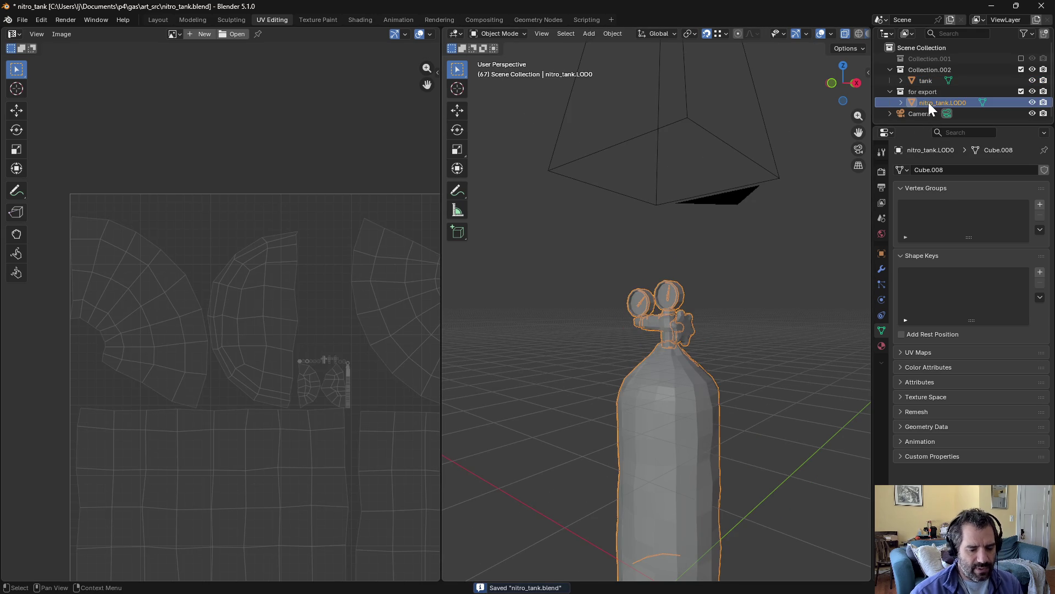
left_click(915, 88)
left_click(919, 83)
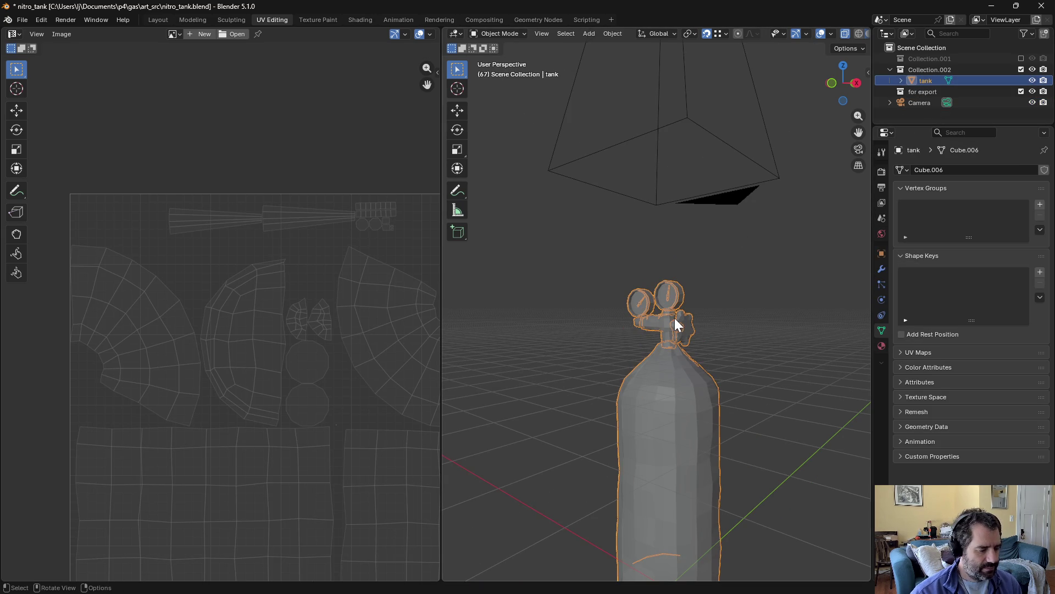
key("shift+d")
right_click(720, 344)
left_click_drag(934, 91, 927, 104)
left_click(165, 22)
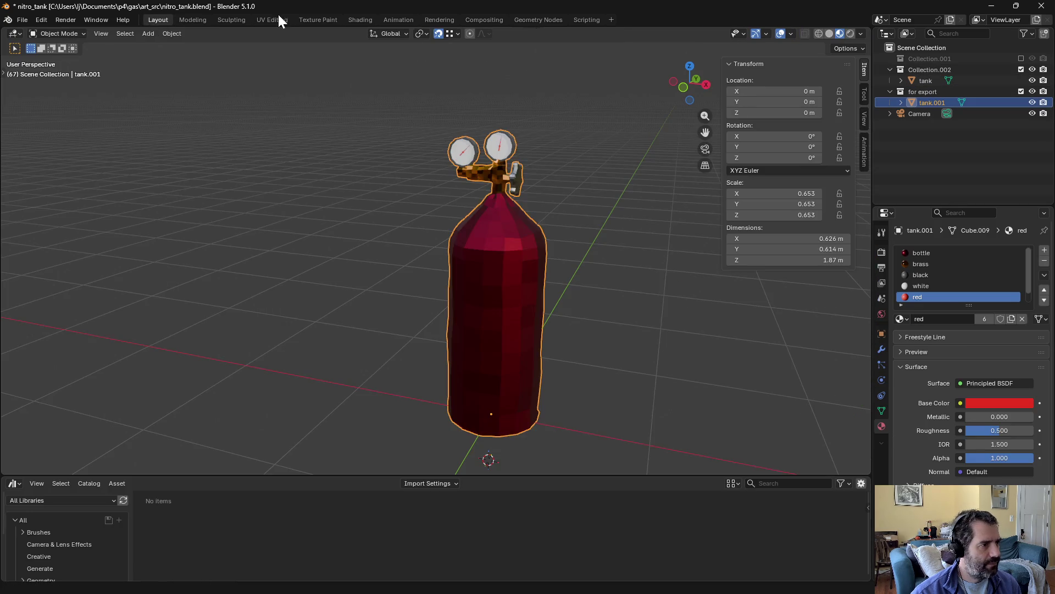
Step: In the Shading workspace, select tank.001 on its own
left_click(373, 21)
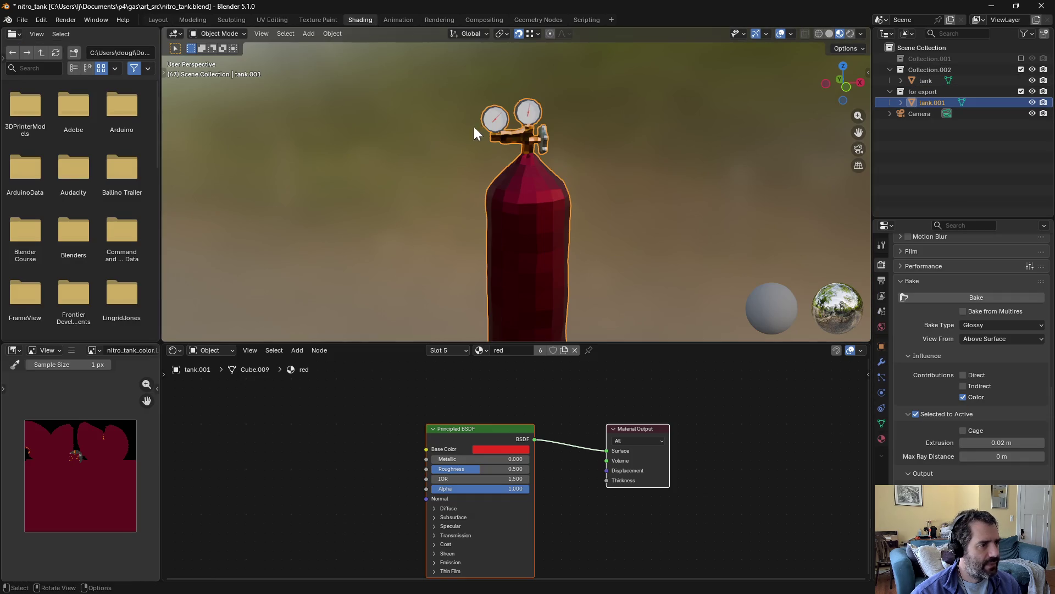
left_click(925, 82)
left_click(926, 101)
left_click(922, 81)
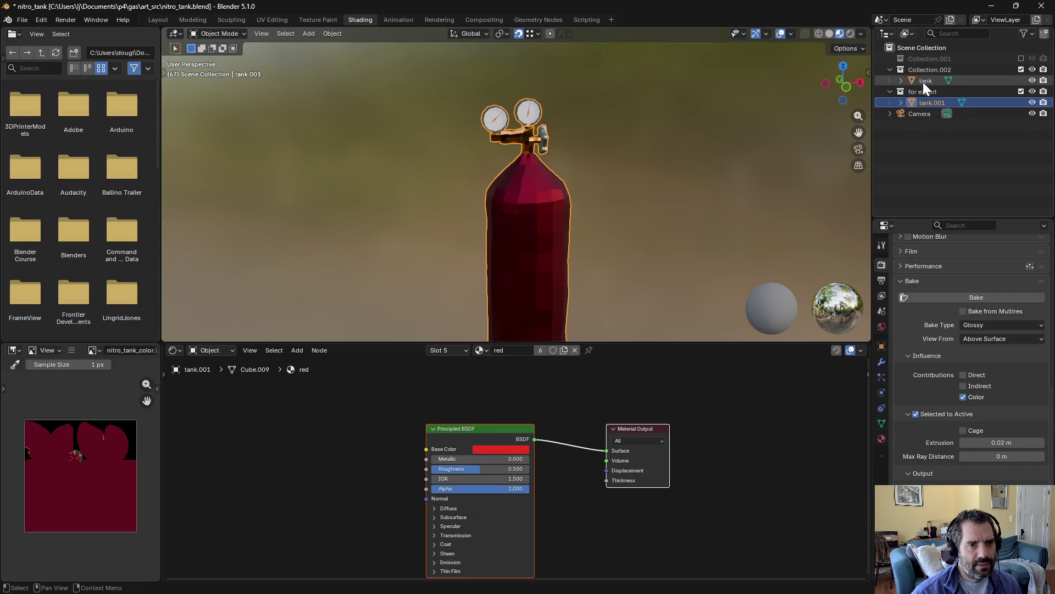
left_click(927, 104, "ctrl")
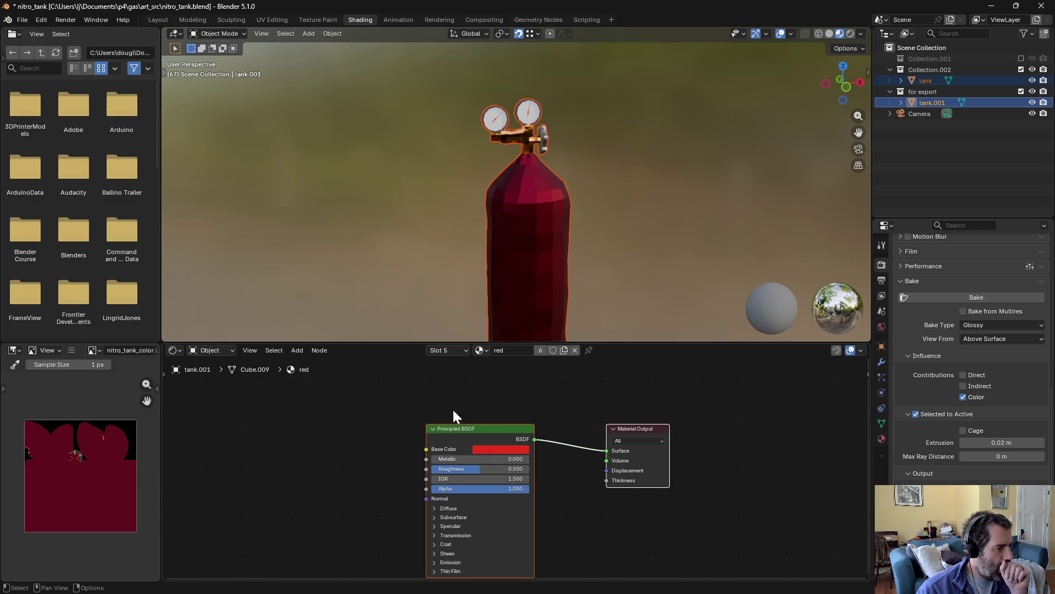
left_click(936, 111)
left_click(932, 100, "ctrl")
left_click(931, 101)
Step: Delete tank.001's extra material slots down to one and assign it the 'baked' material
left_click(881, 438)
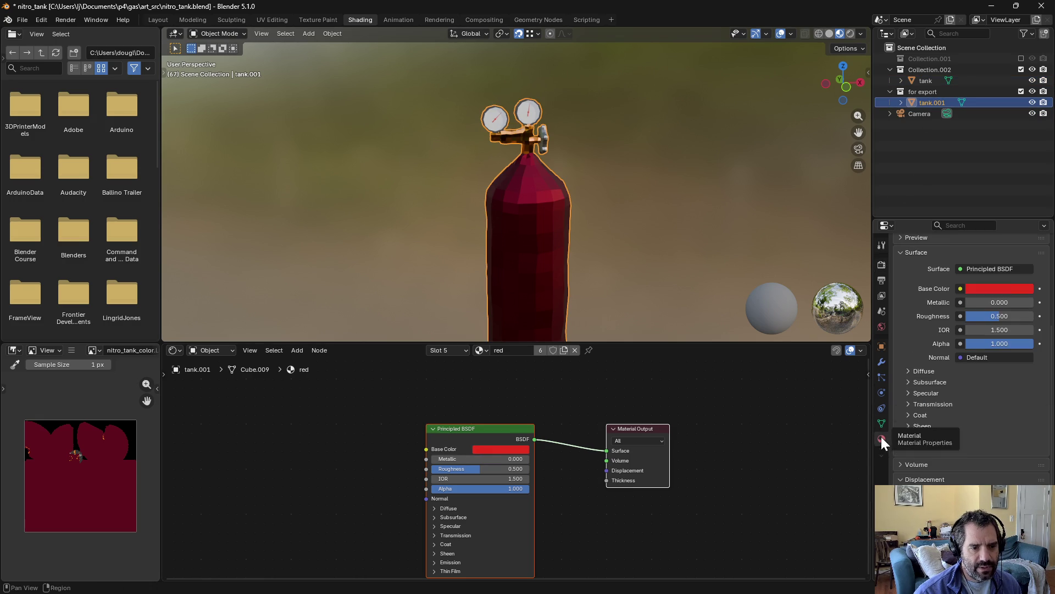
scroll(915, 279, "up", 5)
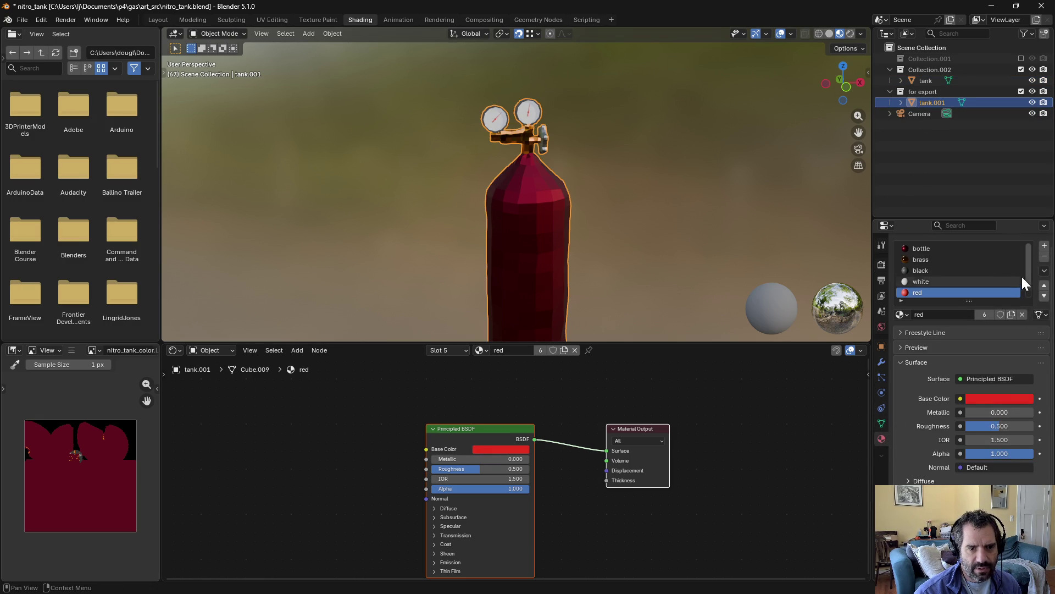
left_click(1045, 262)
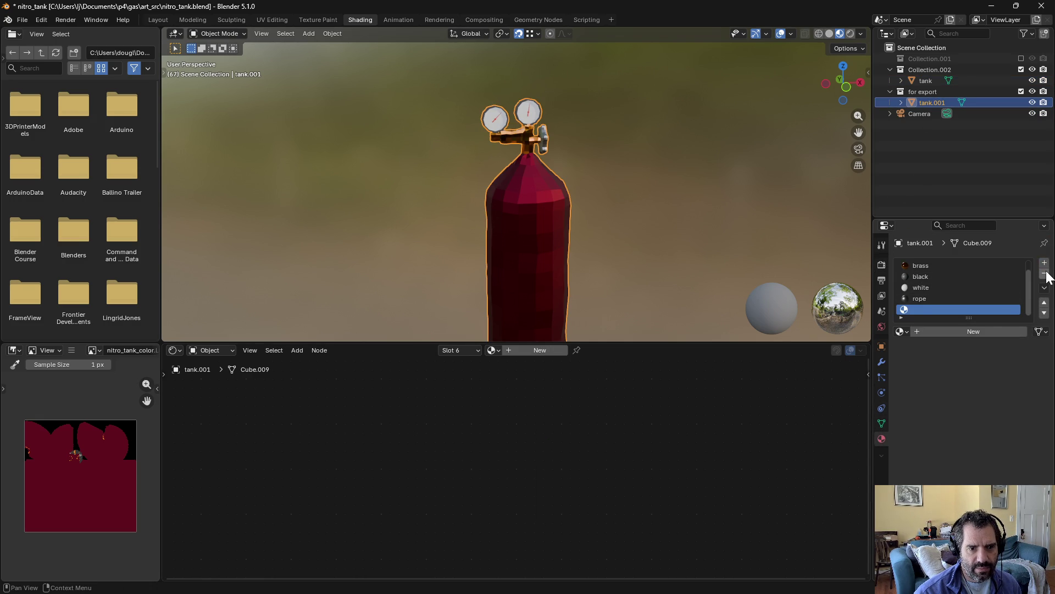
left_click(1046, 275)
left_click(1045, 273)
left_click(1044, 273)
left_click(1044, 274)
left_click(1045, 274)
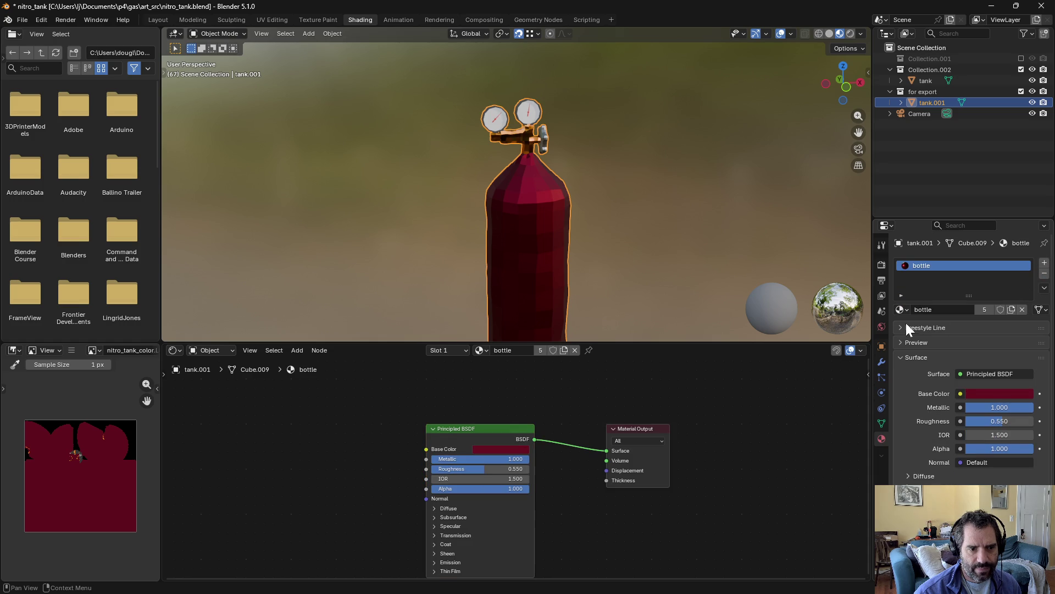
left_click(902, 310)
left_click(923, 327)
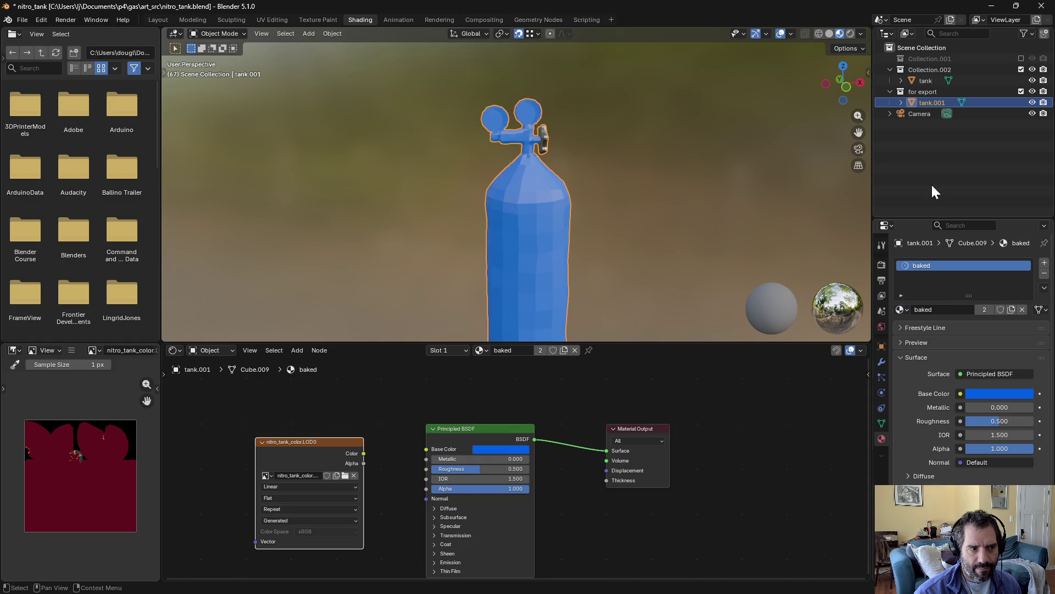
Step: Bake tank onto tank.001 with Selected to Active, then select only the original tank
left_click(919, 78, "ctrl")
mouse_move(923, 76)
left_mouse_down()
mouse_move(954, 93)
mouse_move(920, 81)
mouse_move(935, 104)
left_mouse_up()
left_click(882, 265)
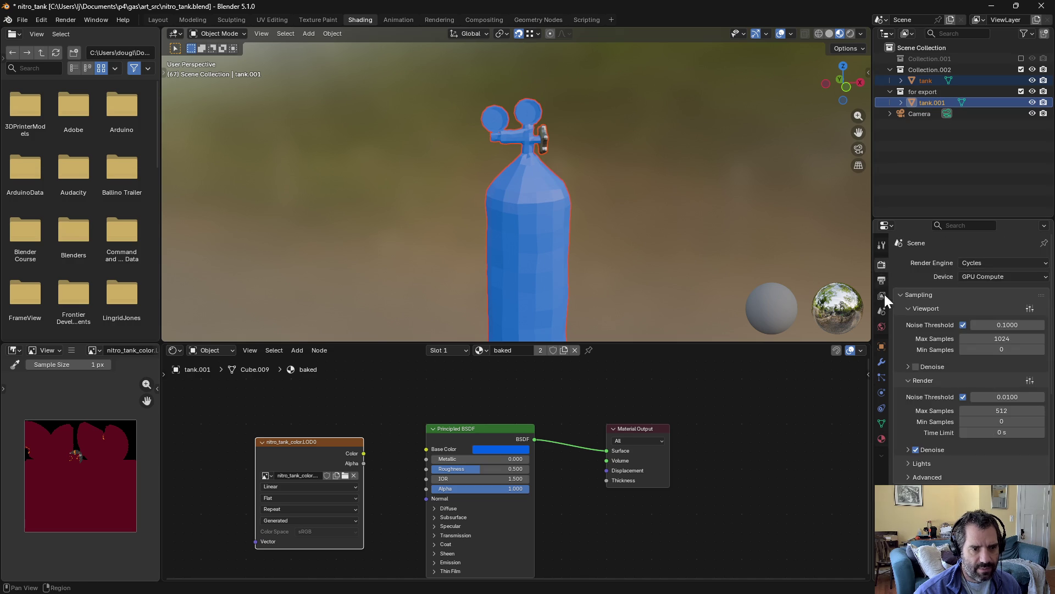
scroll(895, 446, "down", 2)
scroll(930, 478, "down", 3)
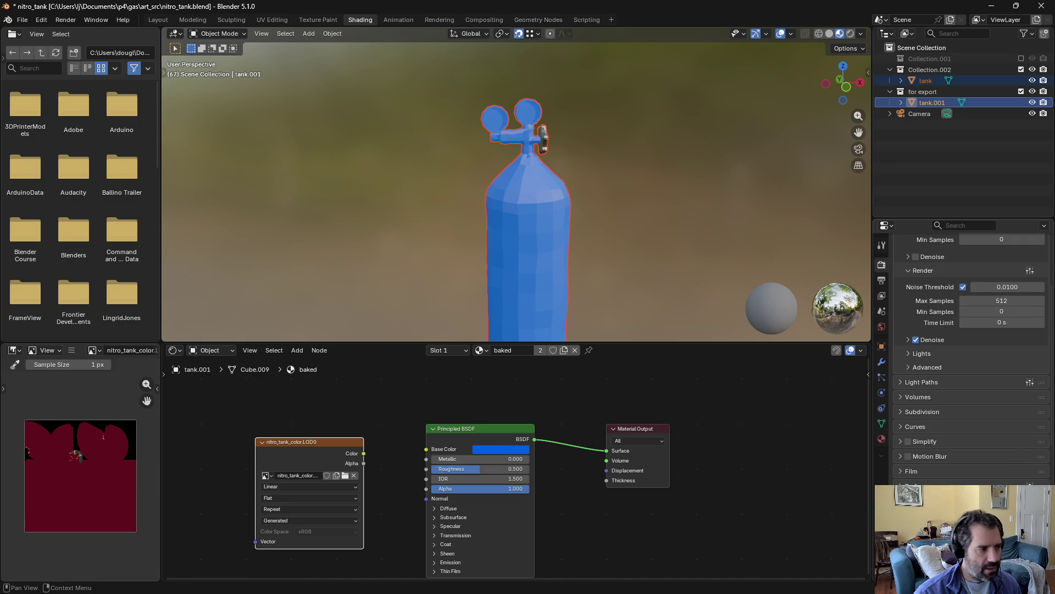
scroll(55, 424, "up", 3)
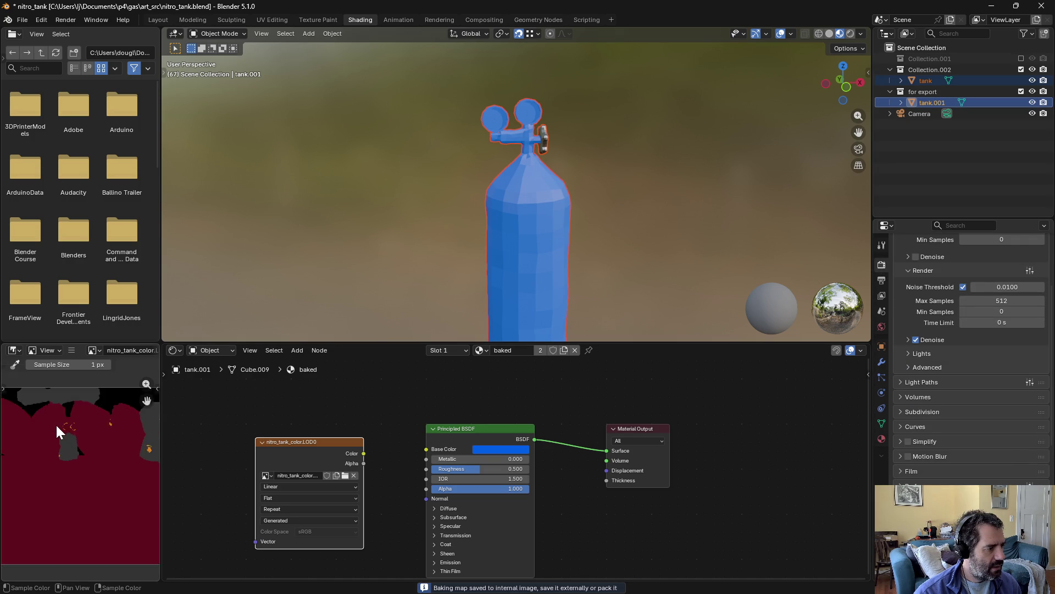
left_click(945, 131)
left_click(924, 82)
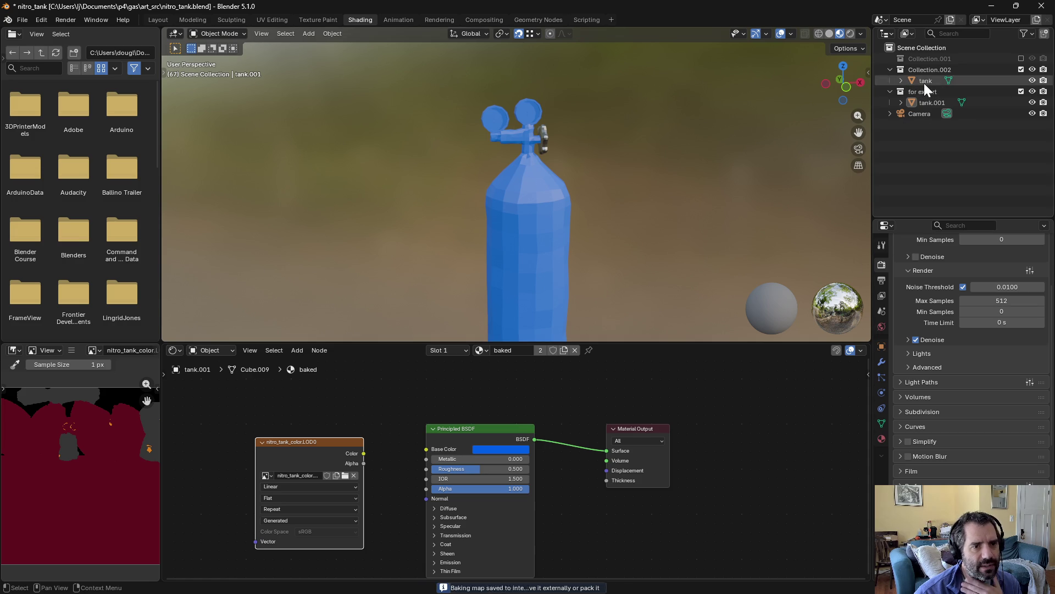
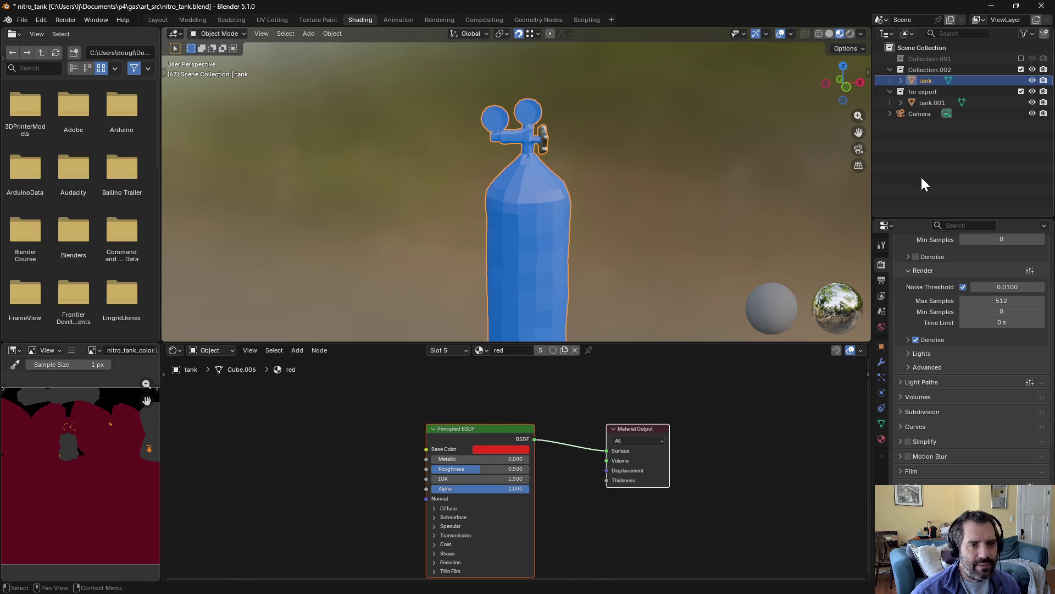
Step: Exclude the 'for export' collection to reveal the original tank
left_click(904, 183)
left_click(920, 81)
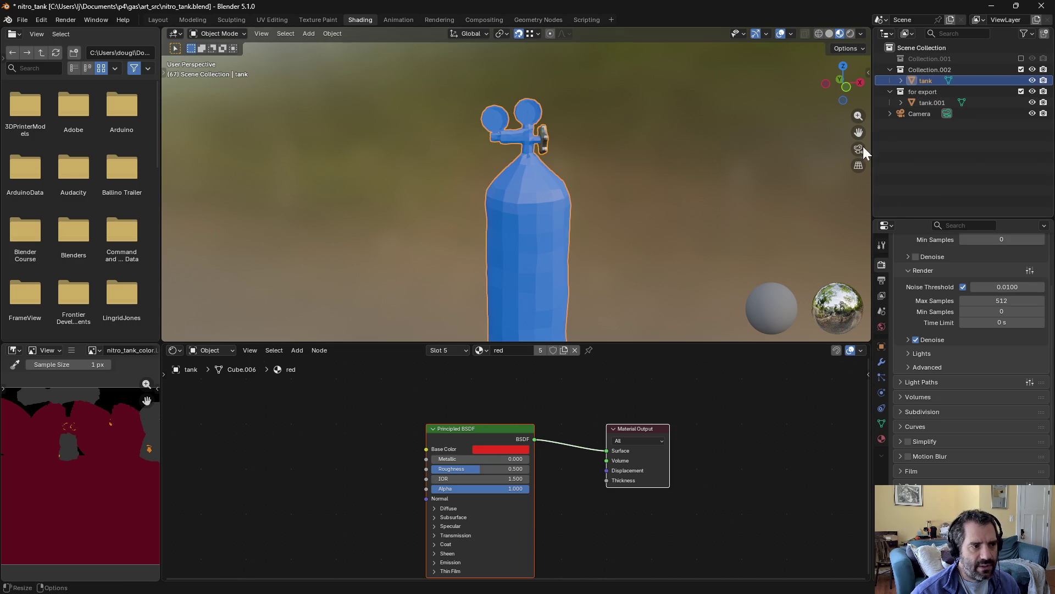
left_click(1021, 92)
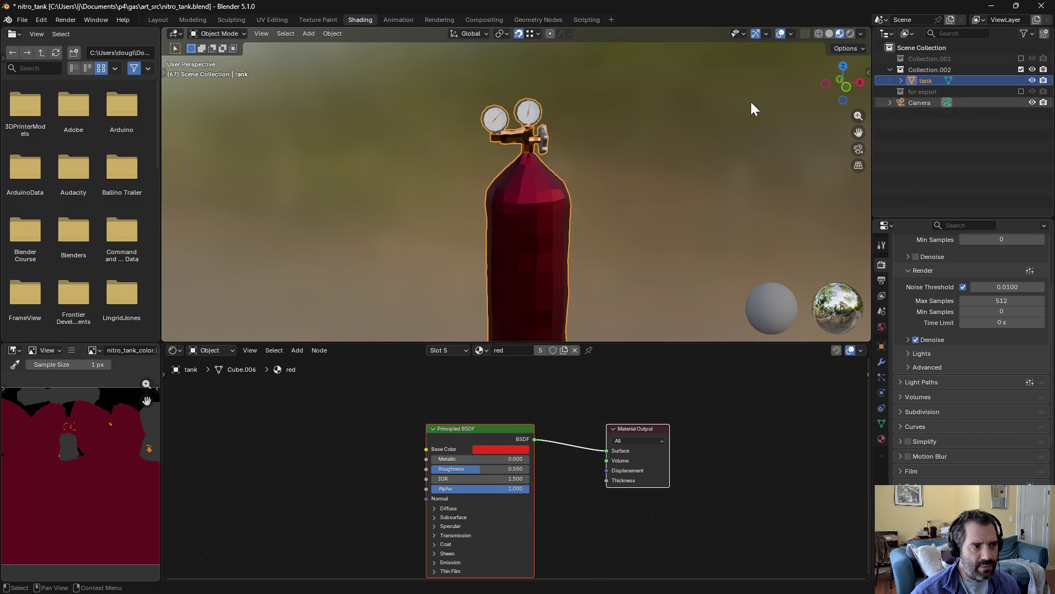
Step: Set Metallic to 1.0 on the tank's white and red materials
left_click(882, 438)
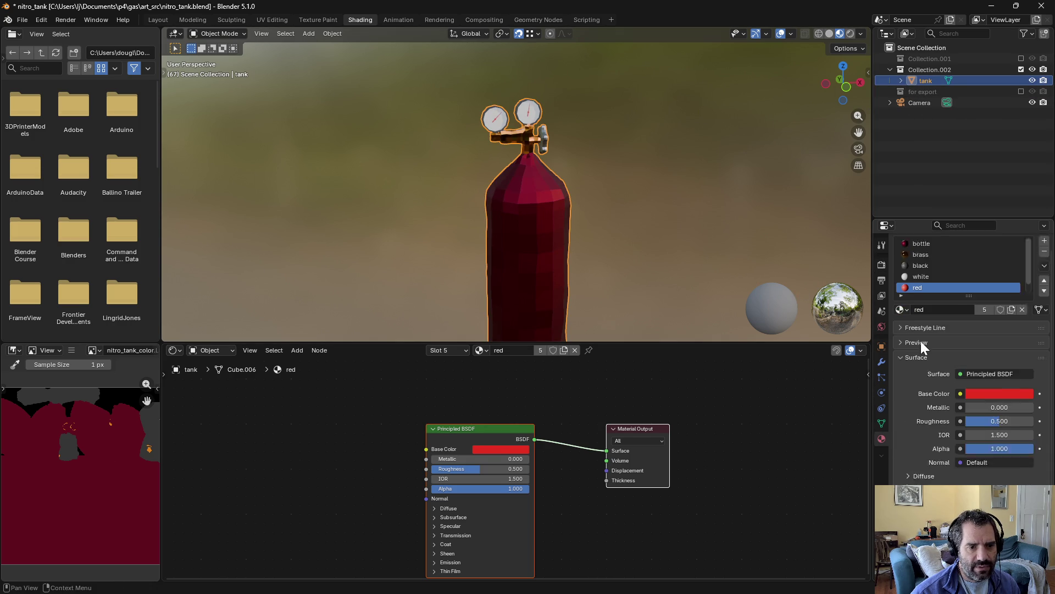
left_click(927, 298)
scroll(941, 434, "down", 1)
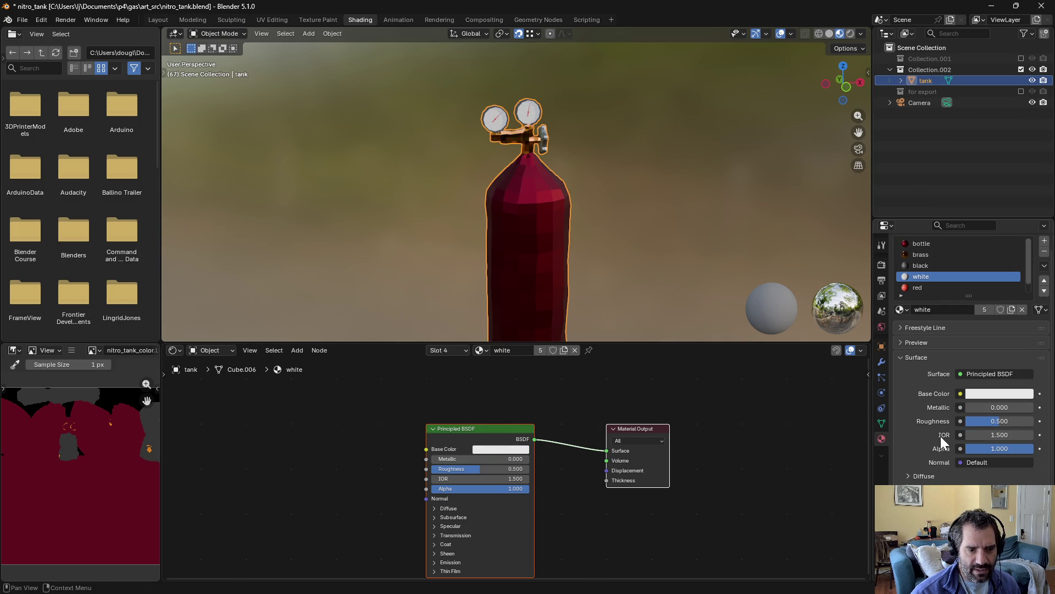
left_click_drag(974, 411, 1042, 410)
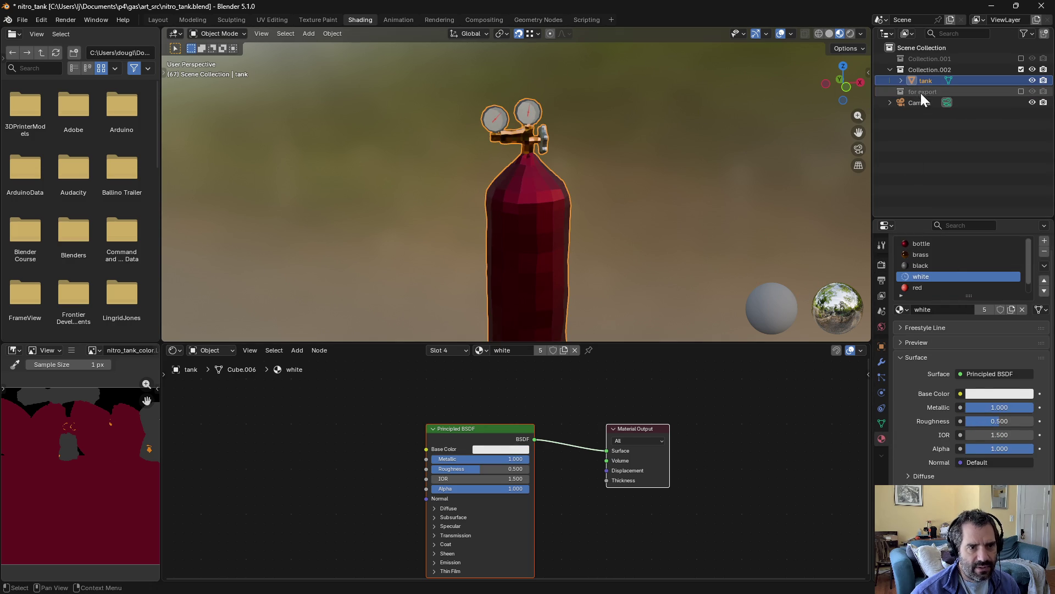
left_click(917, 287)
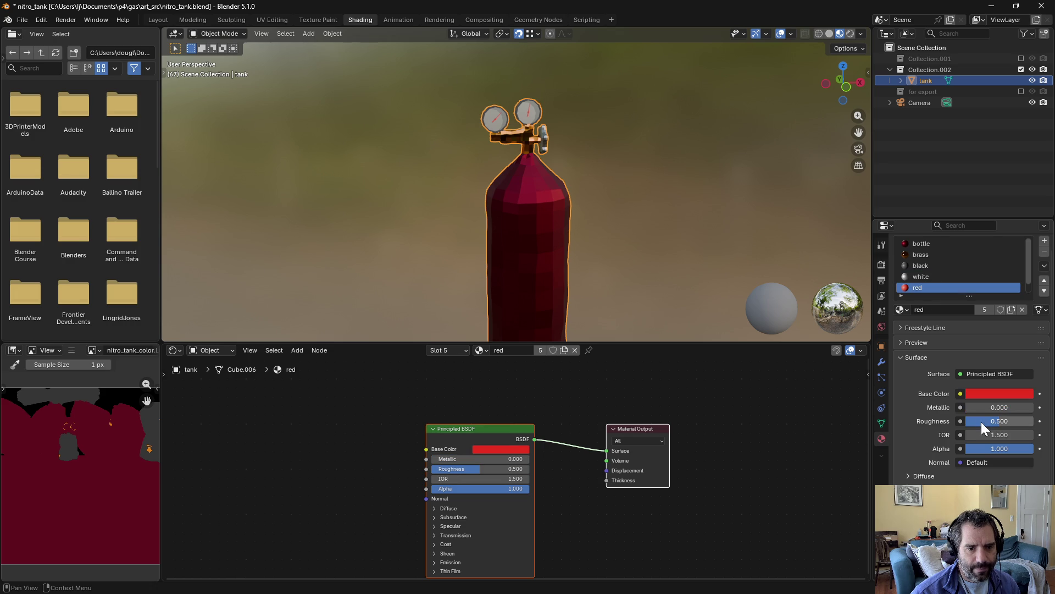
left_click_drag(975, 410, 1037, 414)
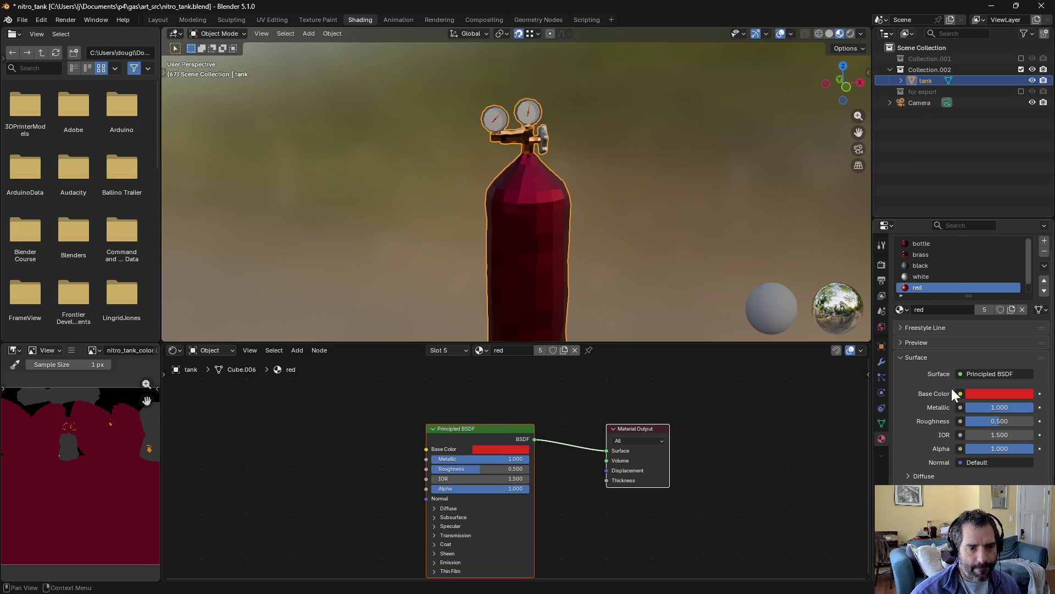
Step: Set the black material's Metallic to 1.0, matching the brass material
left_click(932, 244)
left_click(925, 254)
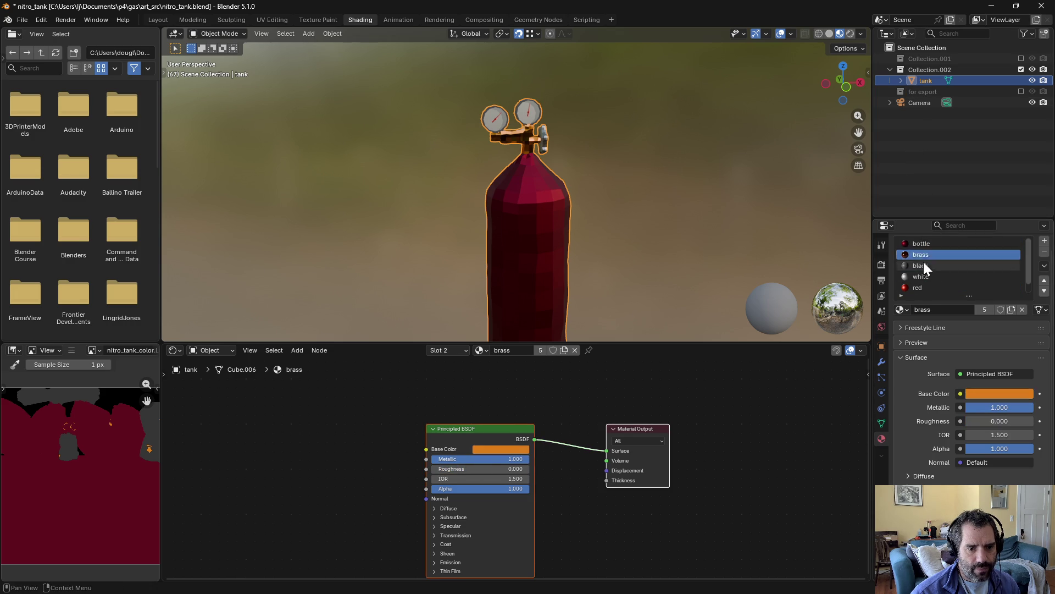
left_click(923, 266)
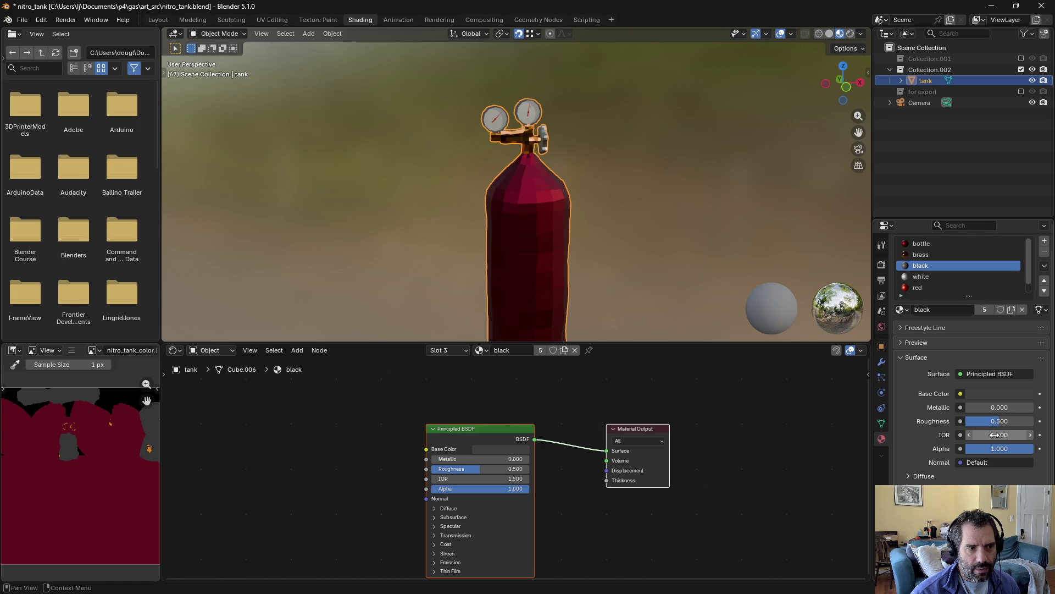
left_click_drag(994, 407, 1033, 408)
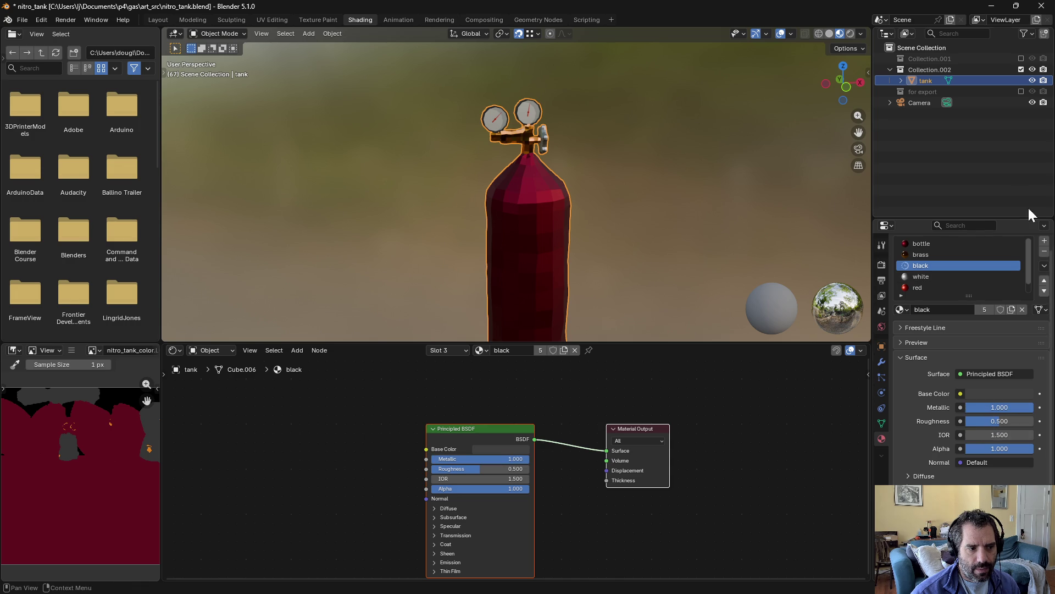
Step: Deselect the tank and save nitro_tank.blend
left_click(922, 277)
left_click(925, 288)
left_click(856, 97)
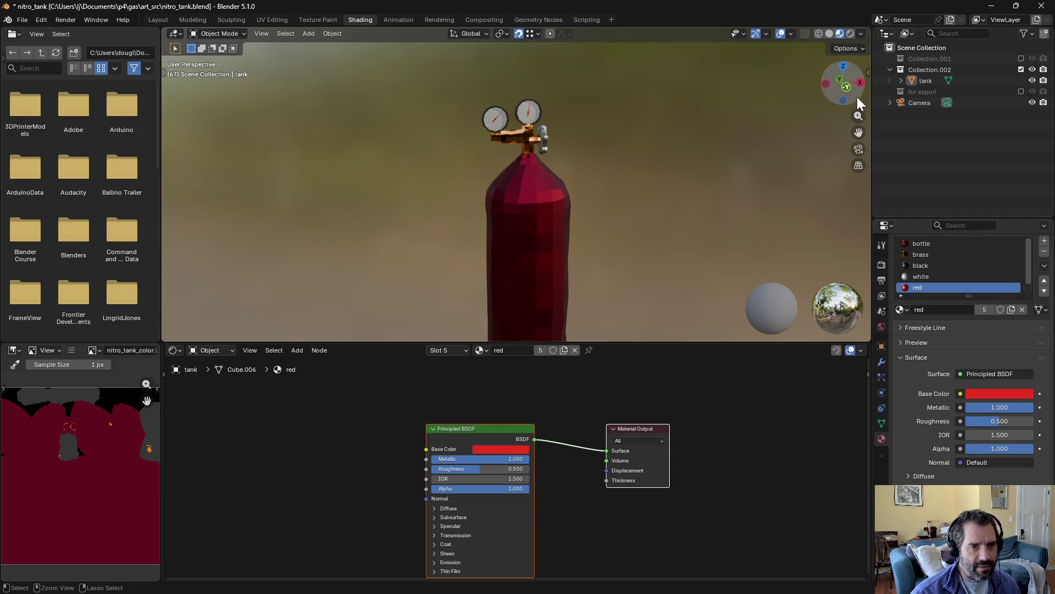
key("ctrl+s")
Step: Re-include 'for export', select tank.001 and bake the tank's colours into its texture
left_click(1021, 91)
left_click(935, 82)
left_click(932, 103)
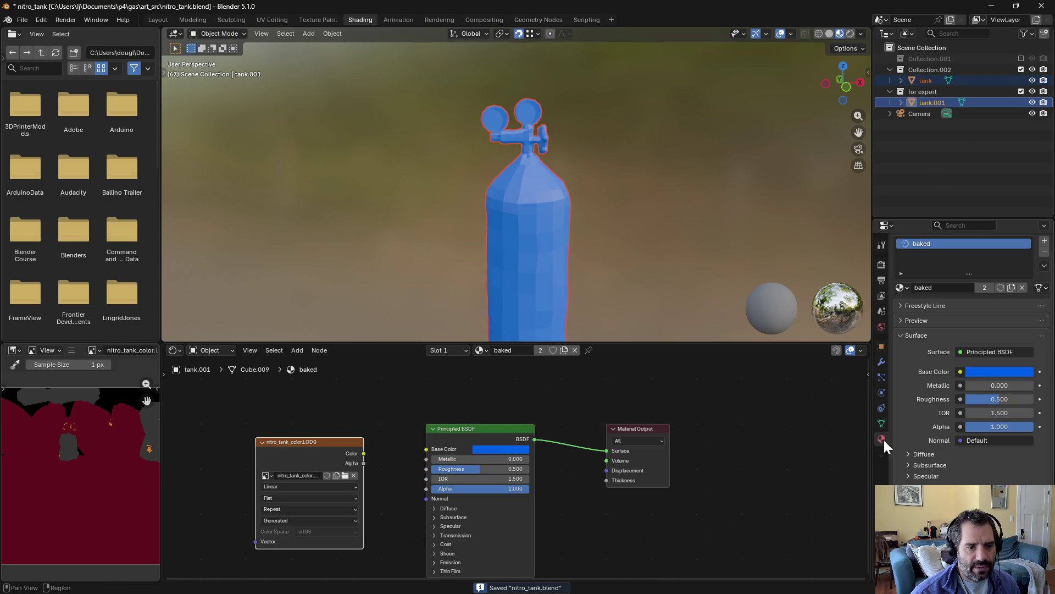
scroll(929, 467, "down", 4)
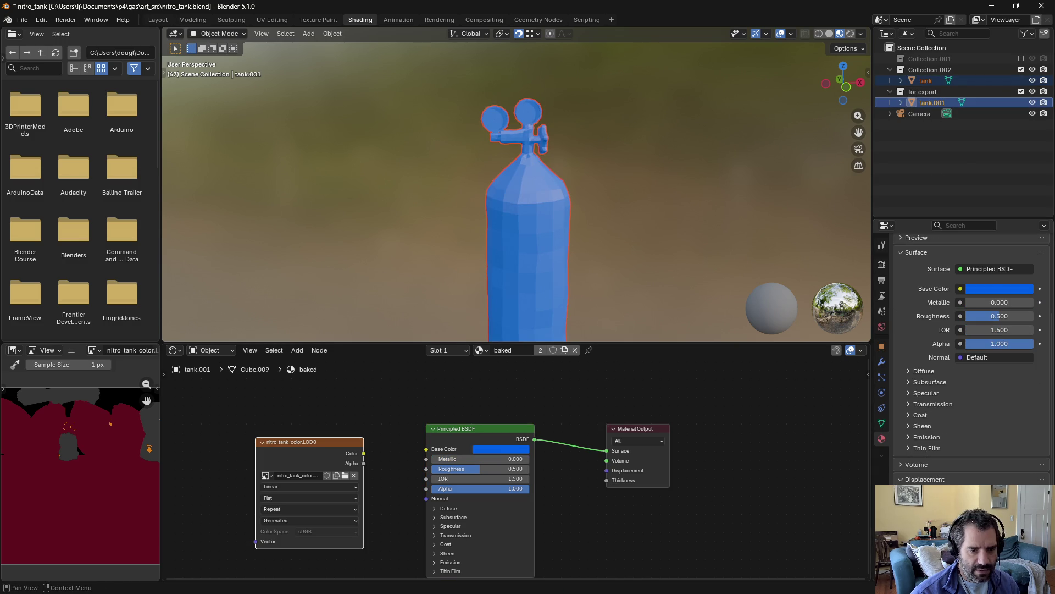
scroll(938, 459, "up", 3)
left_click(881, 264)
left_click(959, 457)
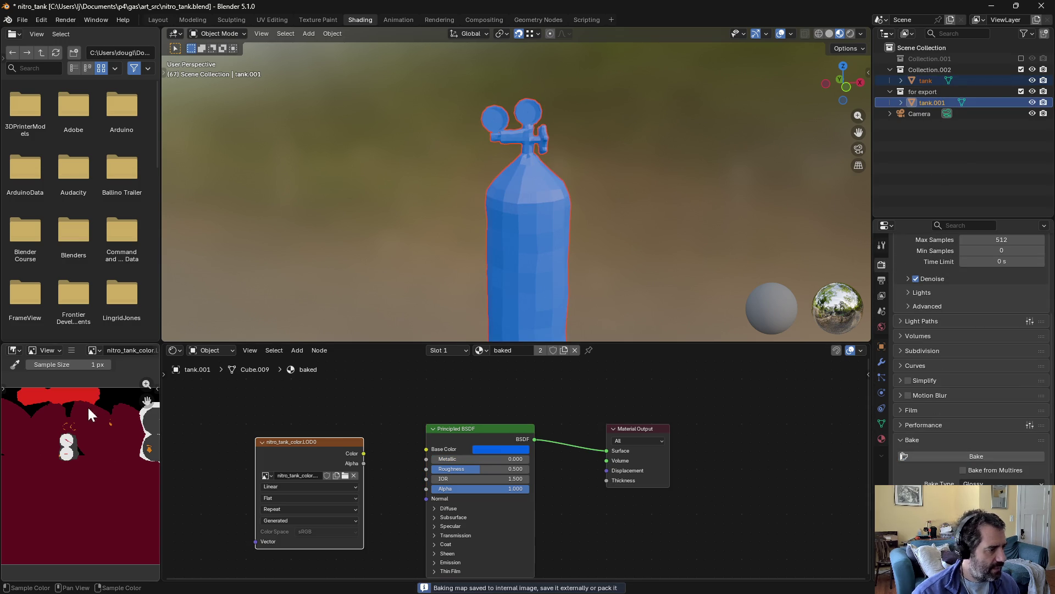
Step: Hide Collection.002, test-link the baked image to Base Color, unlink it, and restore Collection.002
left_click(1022, 70)
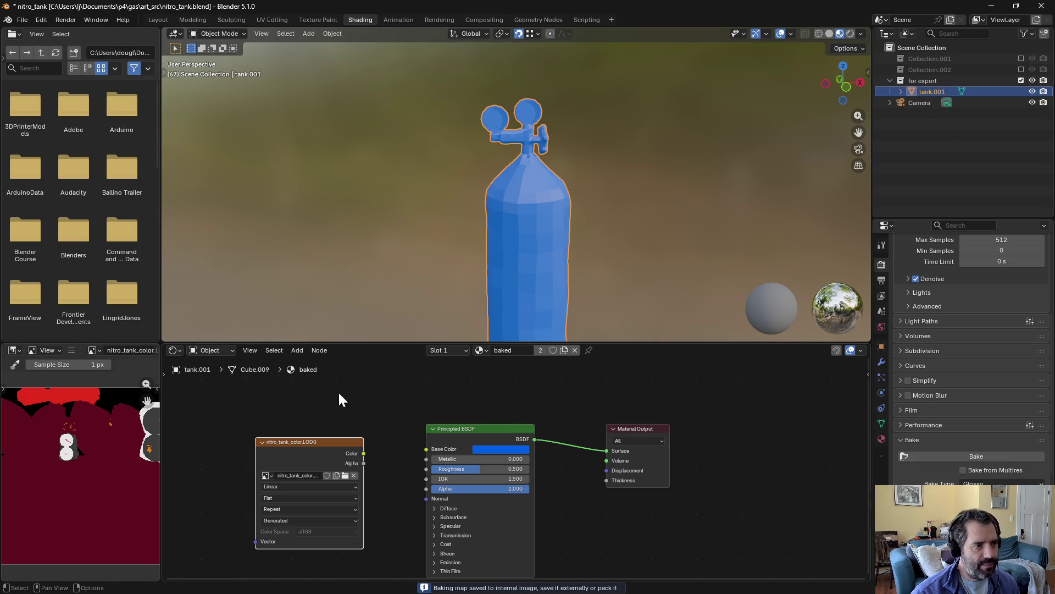
left_click_drag(364, 452, 428, 448)
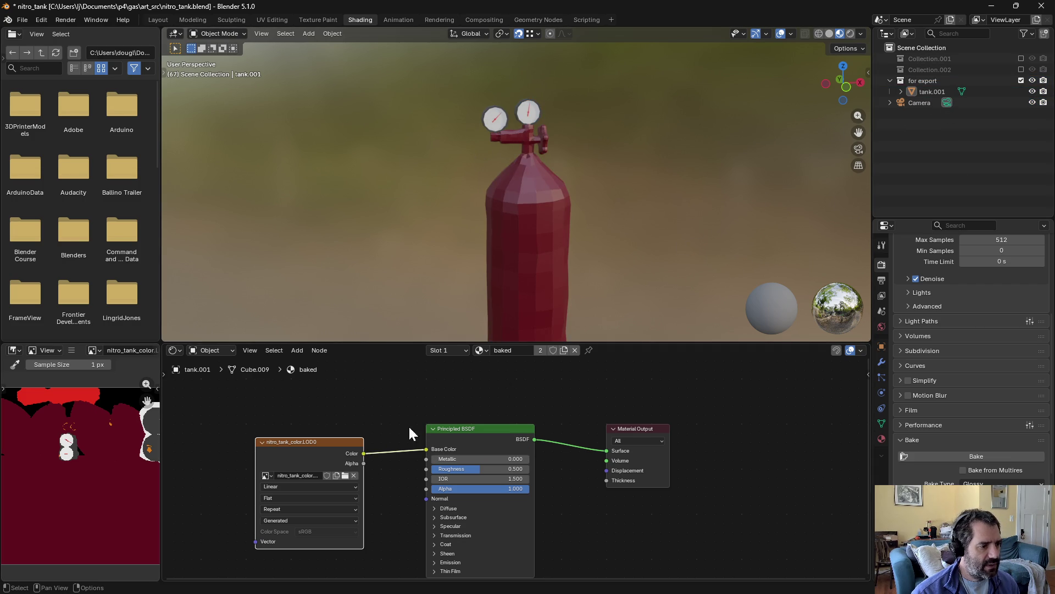
left_click_drag(426, 449, 402, 471)
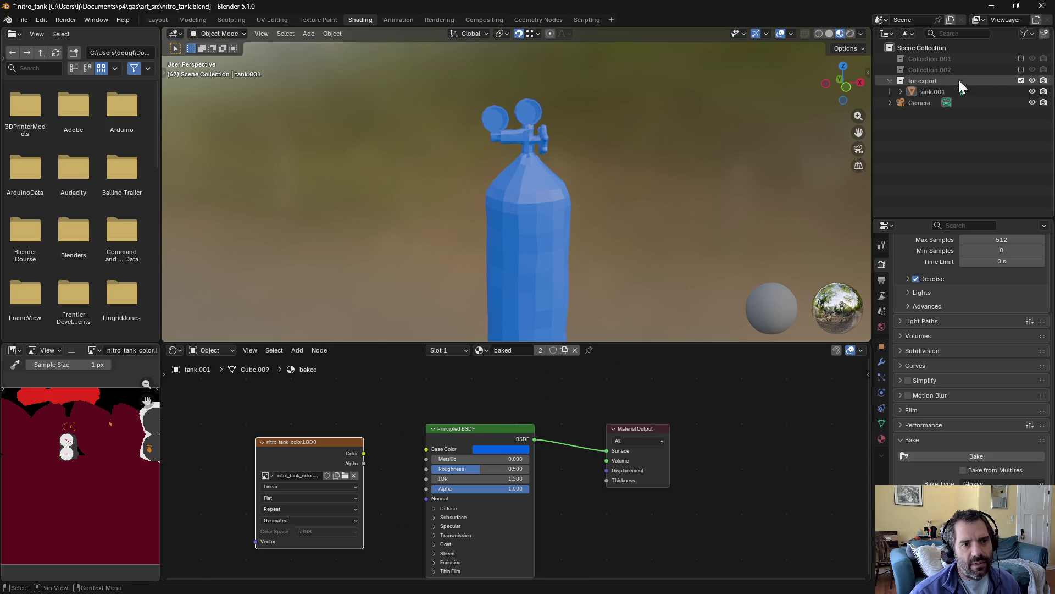
left_click(1020, 80)
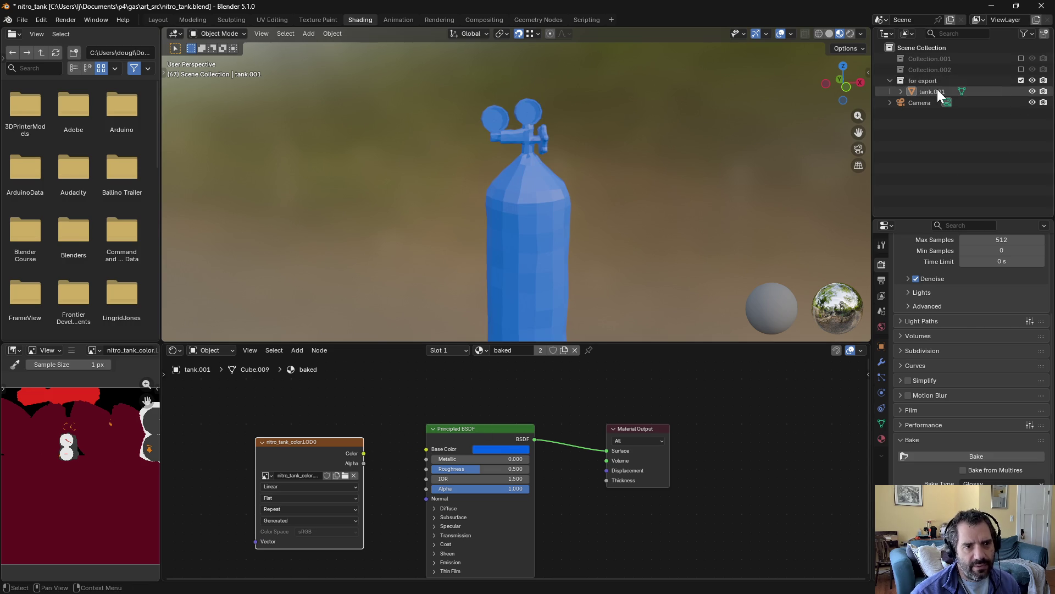
left_click(1020, 69)
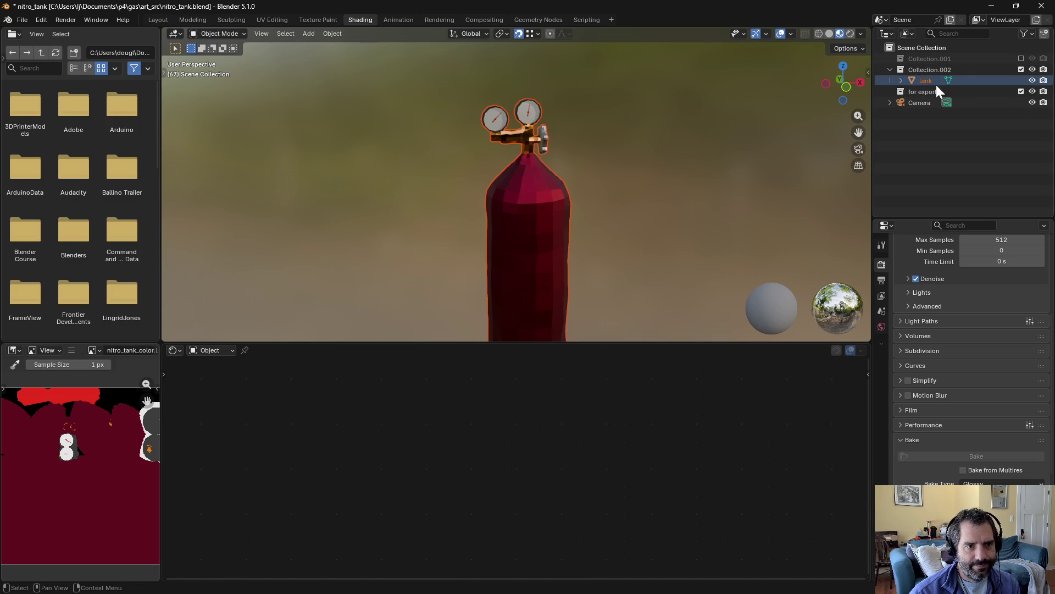
Step: Put the original tank in the UV Editing workspace and clear its mesh selection
left_click(934, 80)
left_click(265, 21)
mouse_move(577, 255)
middle_mouse_down()
mouse_move(618, 372)
mouse_move(638, 377)
middle_mouse_up()
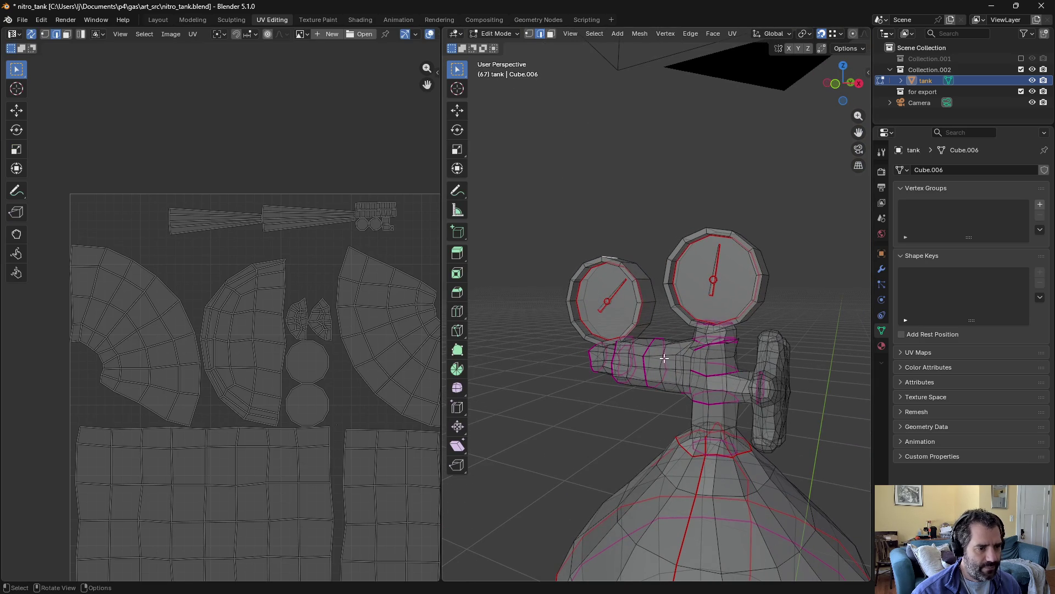
key("a")
scroll(595, 354, "down", 4)
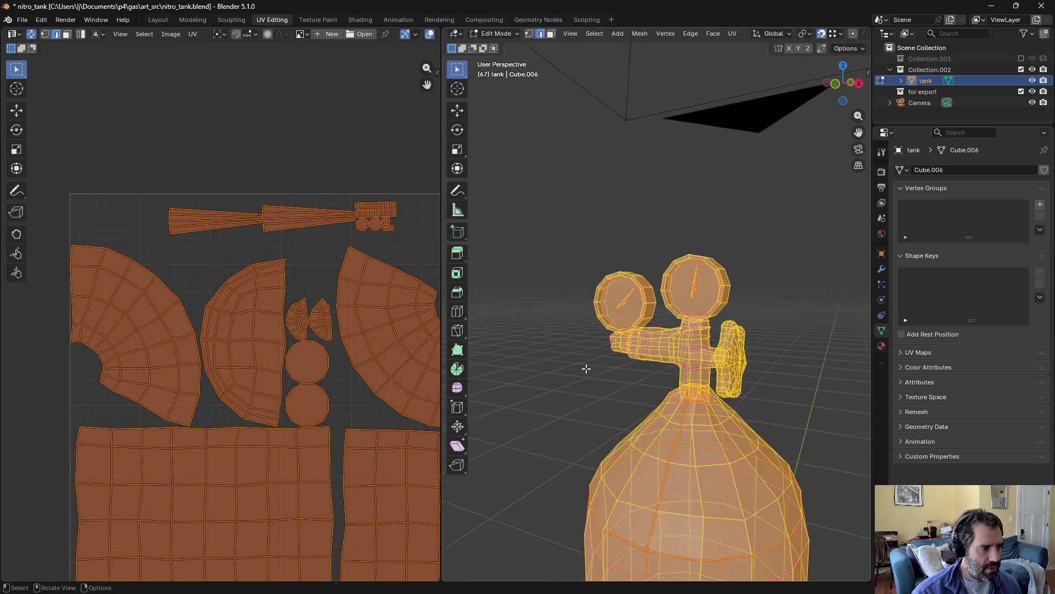
key("alt+a")
Step: Select an edge loop on the gauge pipe and mark it as a seam
left_click(648, 346, "alt")
scroll(299, 362, "down", 2)
scroll(299, 362, "down", 3)
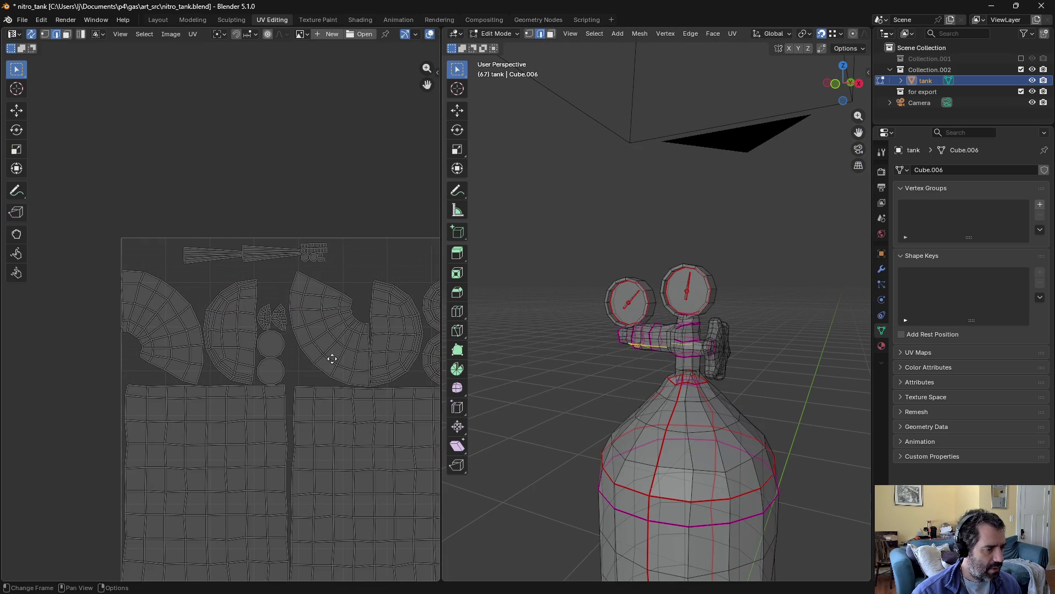
mouse_move(621, 337)
left_mouse_down()
mouse_move(675, 335)
mouse_move(626, 342)
left_mouse_up()
scroll(629, 333, "up", 6)
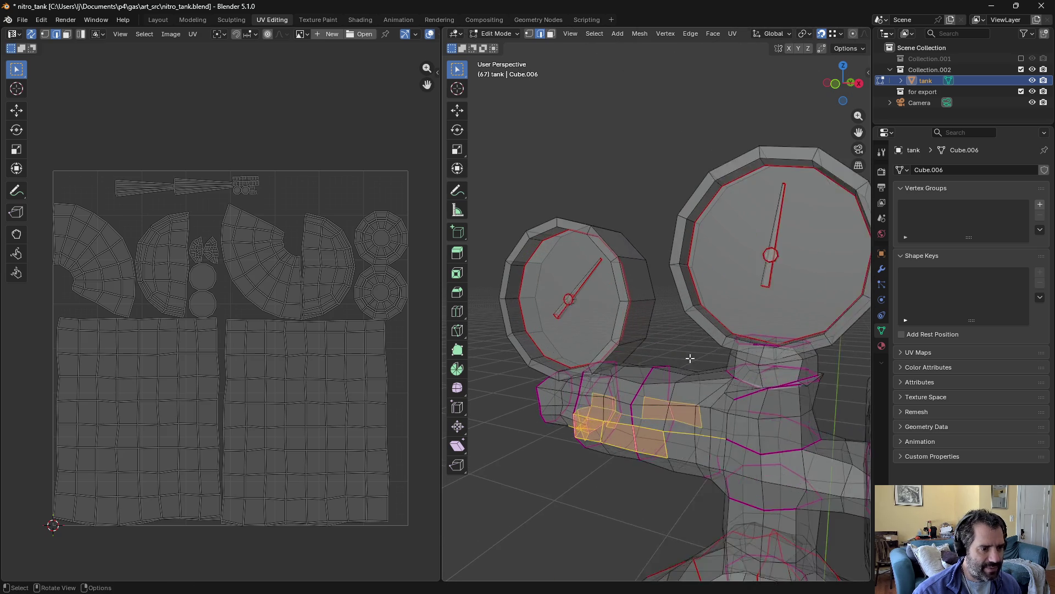
mouse_move(607, 384)
middle_mouse_down()
mouse_move(574, 397)
mouse_move(625, 407)
middle_mouse_up()
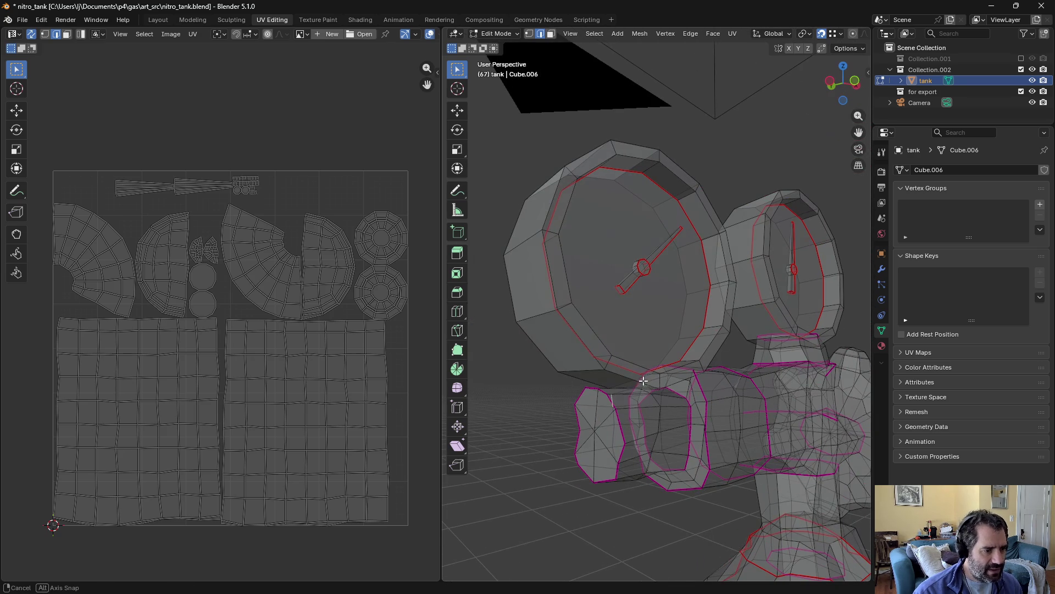
left_click(625, 407, "alt")
left_click(610, 403, "alt+shift")
middle_click_drag(622, 443, 656, 456)
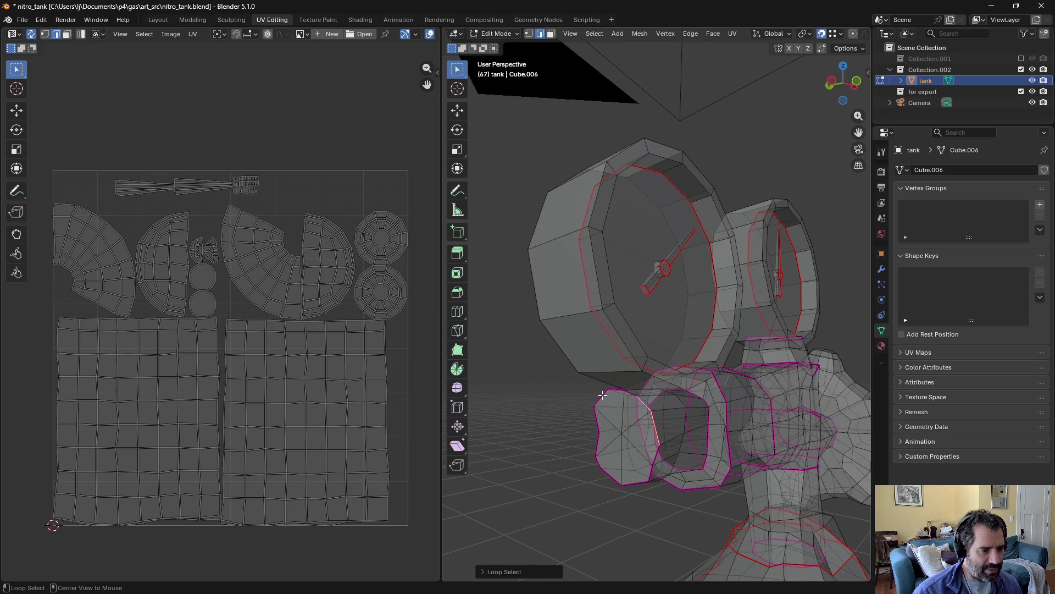
middle_click_drag(603, 395, 593, 416)
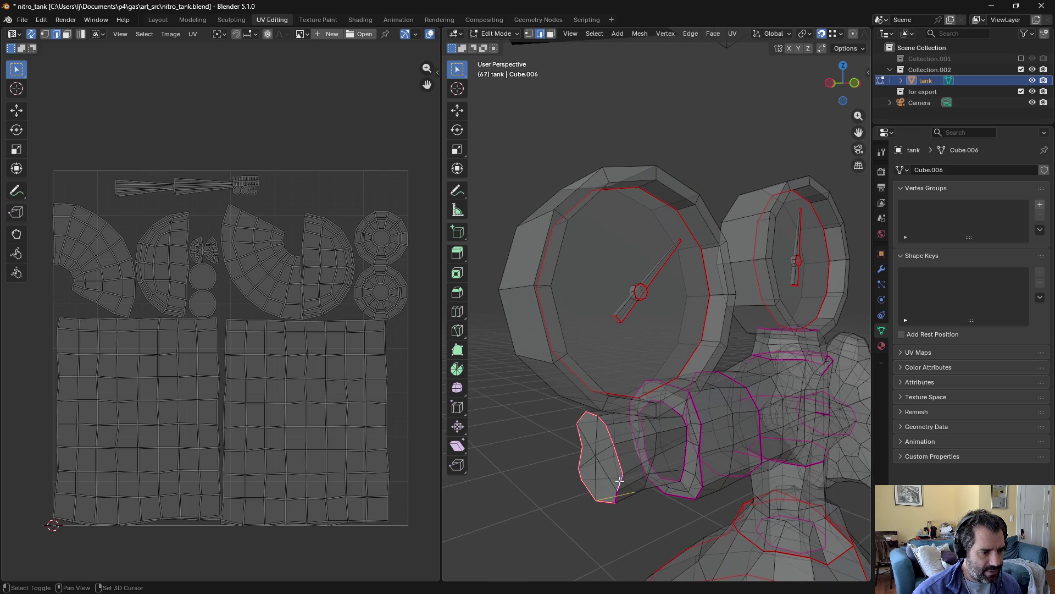
middle_click_drag(628, 504, 604, 489)
left_click(733, 34)
left_click(767, 177)
Step: Select the edge loop at the end of the gauge pipe
mouse_move(633, 380)
middle_mouse_down()
mouse_move(638, 319)
mouse_move(597, 357)
mouse_move(593, 344)
middle_mouse_up()
left_click(617, 322, "alt")
left_click(732, 34)
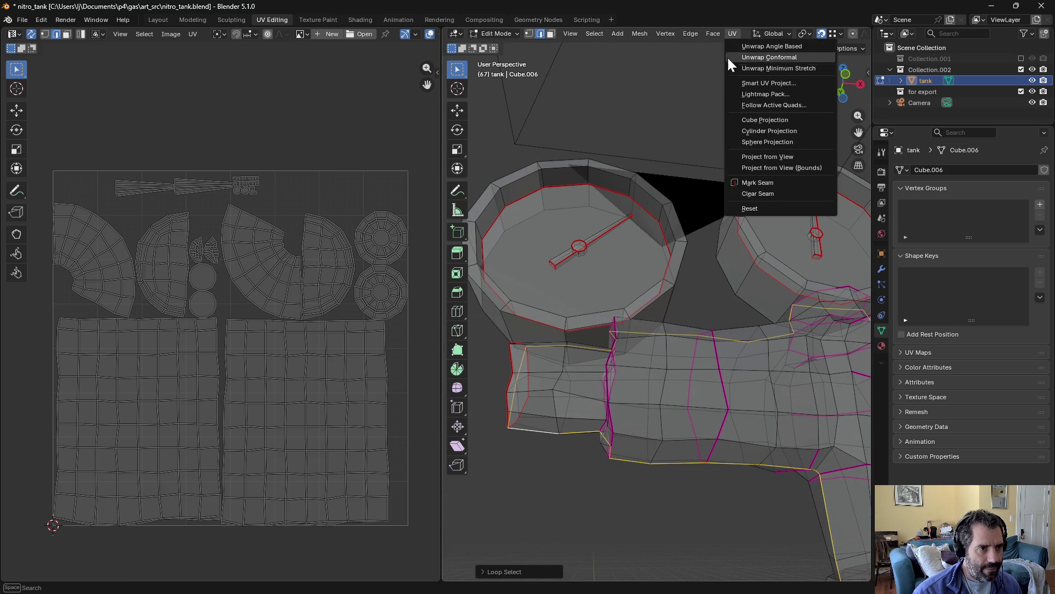
Step: Mark the pipe-end edge loop as a seam
left_click(751, 180)
mouse_move(662, 224)
middle_mouse_down()
mouse_move(690, 250)
mouse_move(669, 247)
mouse_move(641, 273)
mouse_move(655, 291)
mouse_move(741, 314)
mouse_move(777, 302)
middle_mouse_up()
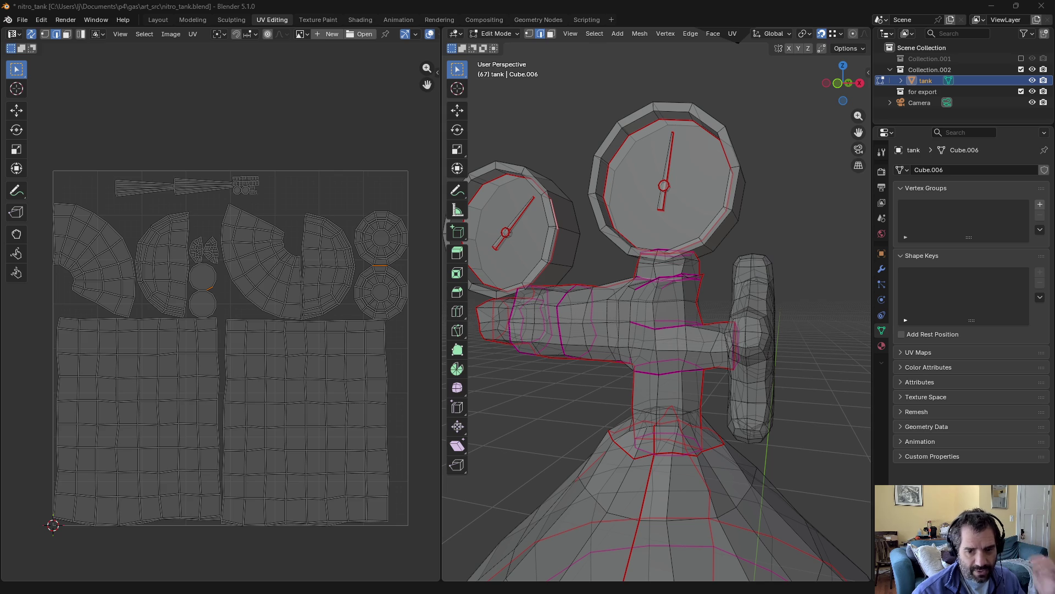
mouse_move(761, 373)
middle_mouse_down()
mouse_move(737, 373)
mouse_move(756, 403)
mouse_move(758, 306)
mouse_move(743, 322)
middle_mouse_up()
scroll(710, 369, "up", 4)
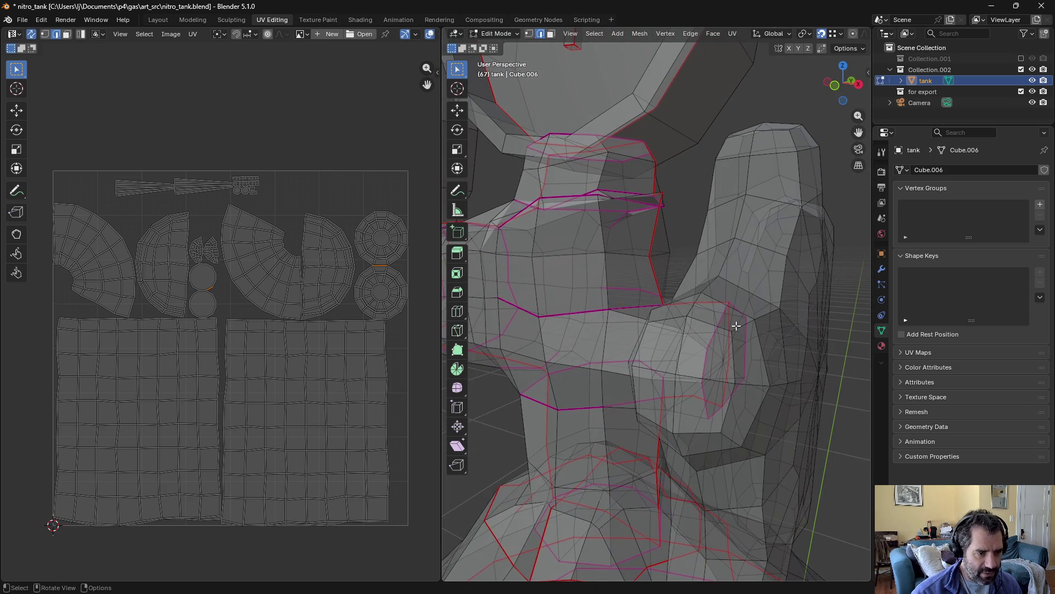
Step: Trace the shortest edge path around the valve knob and mark it as a seam
left_click(725, 318, "alt")
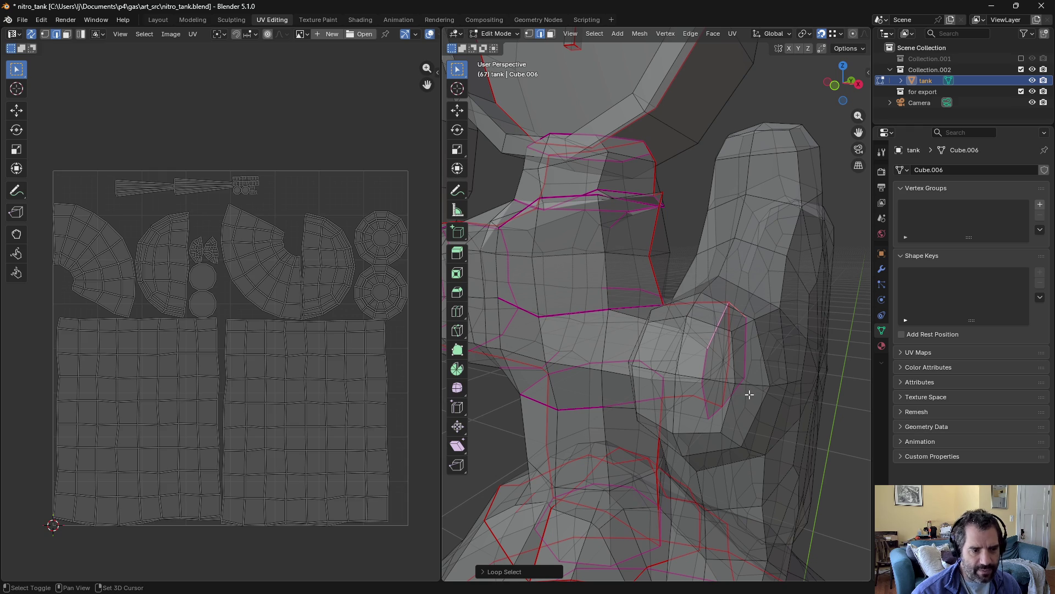
left_click(704, 373, "shift")
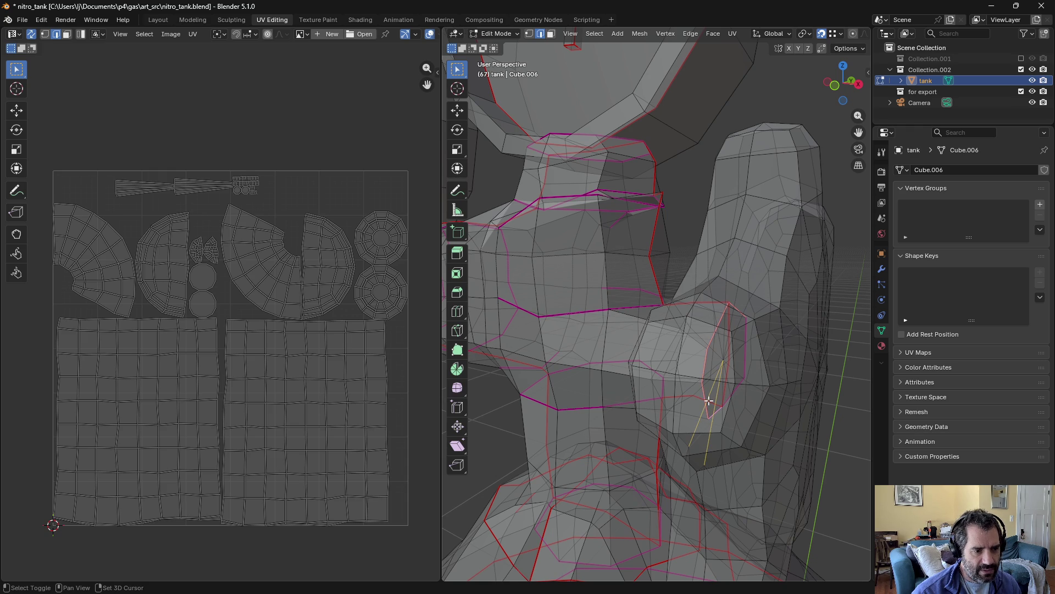
left_click(717, 400, "ctrl")
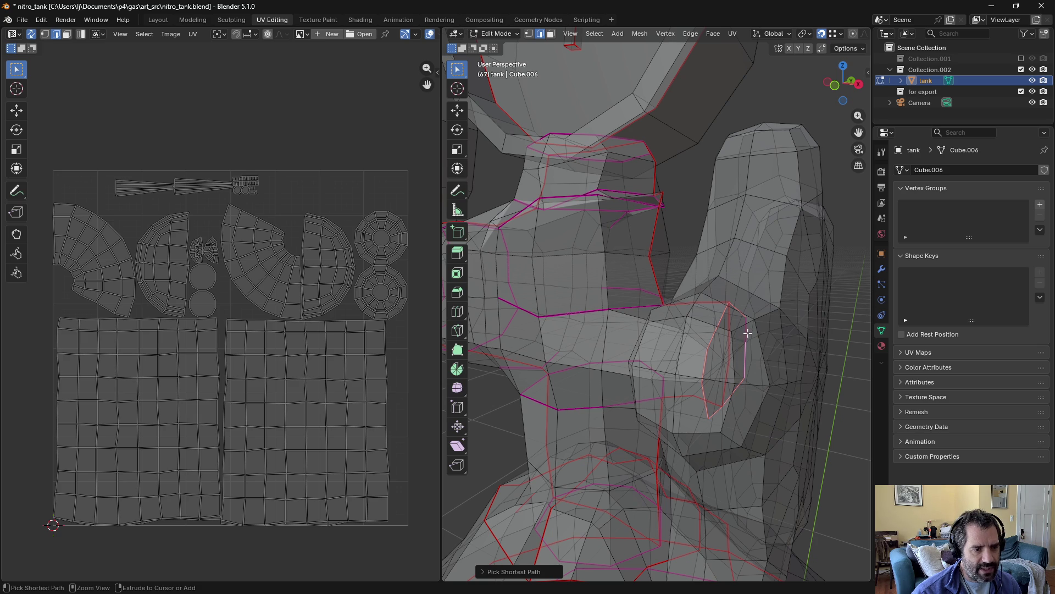
mouse_move(773, 356)
middle_mouse_down()
mouse_move(744, 357)
mouse_move(759, 370)
middle_mouse_up()
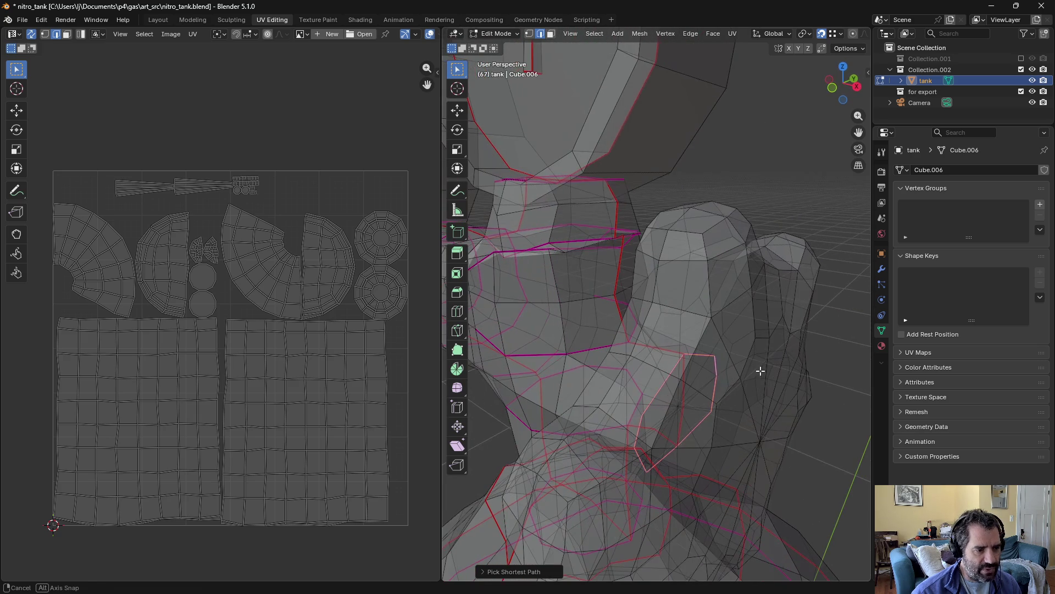
left_click(735, 34)
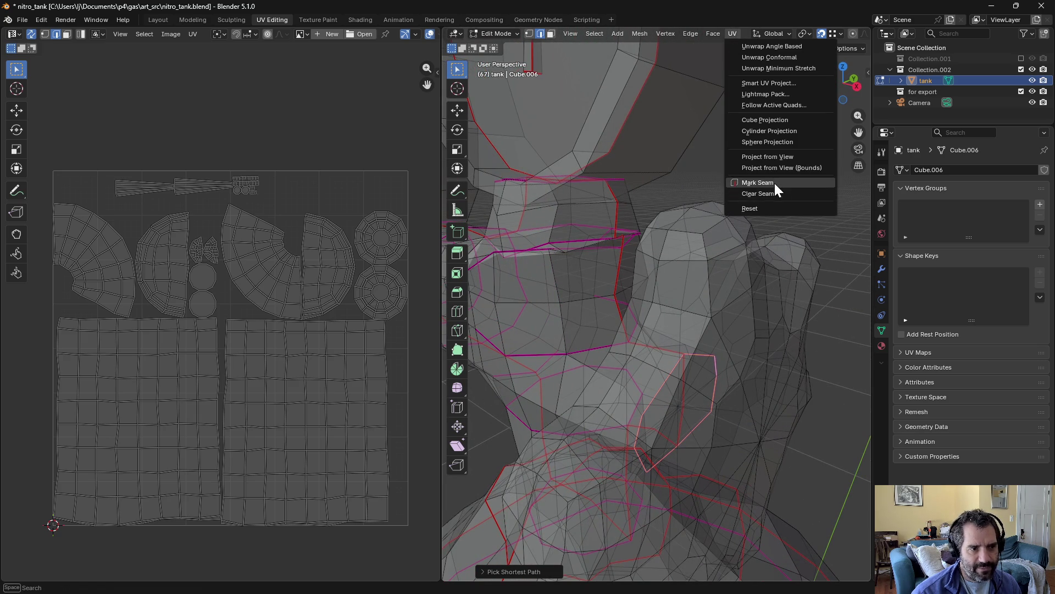
left_click(773, 182)
scroll(660, 285, "down", 2)
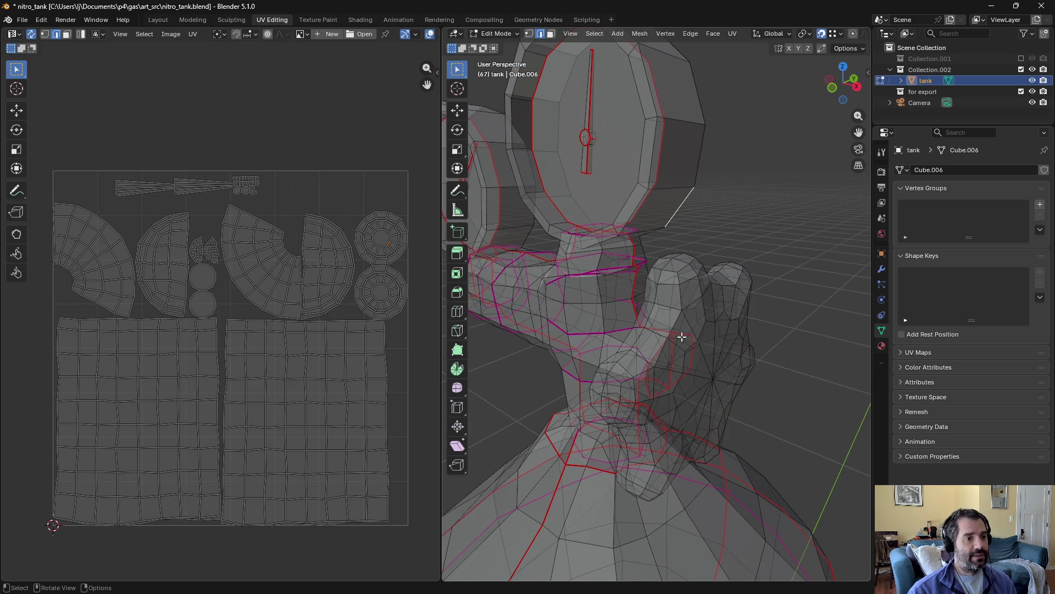
middle_click_drag(667, 343, 629, 295)
Step: Unwrap the whole tank mesh using the new seams
key("a")
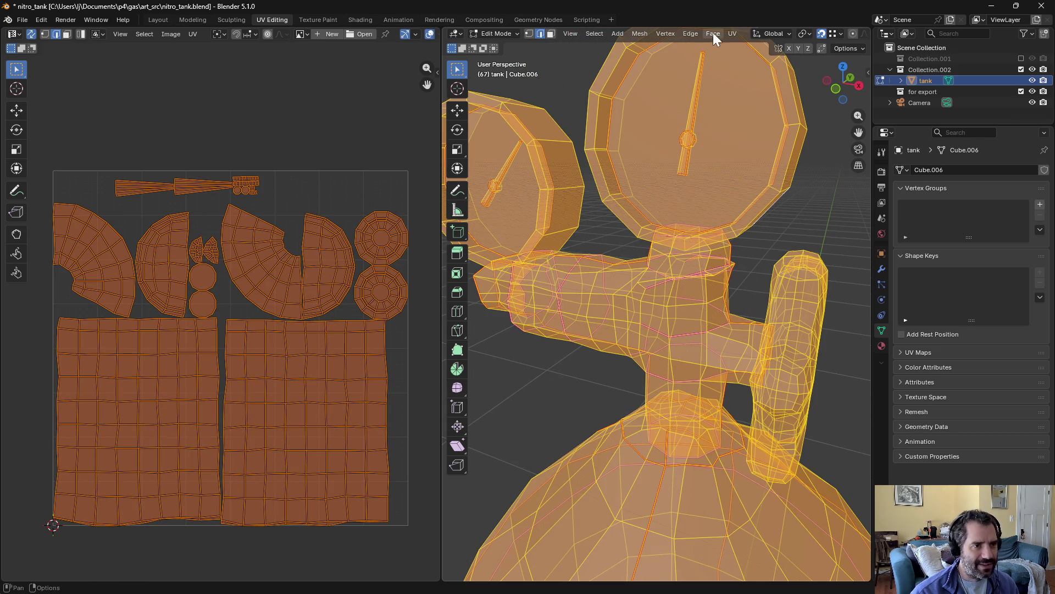
left_click(733, 34)
left_click(739, 48)
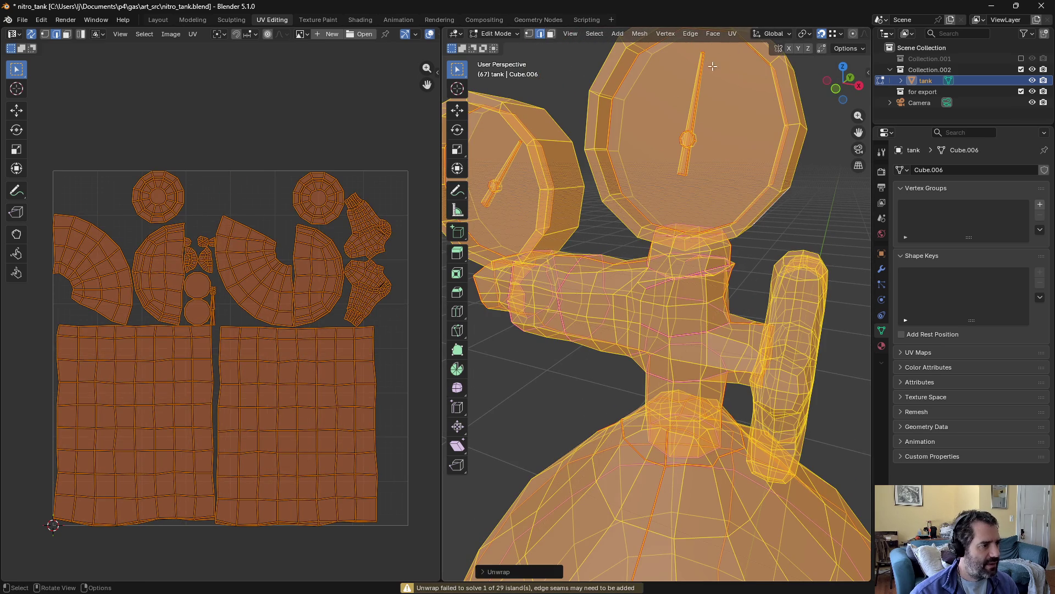
key("alt+a")
Step: Inspect faces on the valve arm and the linked handle geometry for the failed island
left_click(587, 278)
left_click(584, 297, "ctrl")
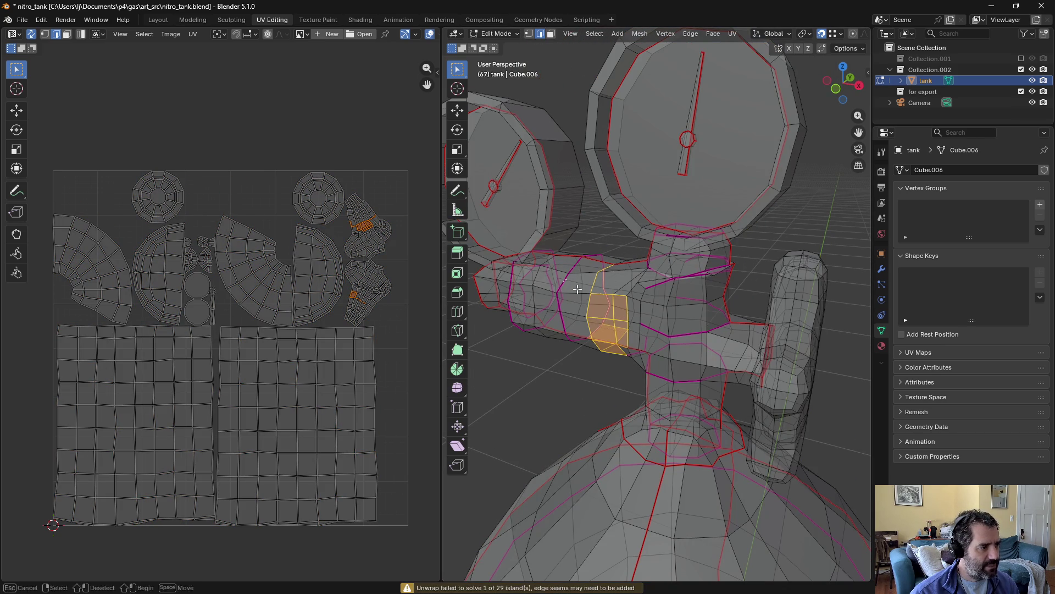
left_click(687, 325)
left_click(751, 356, "ctrl")
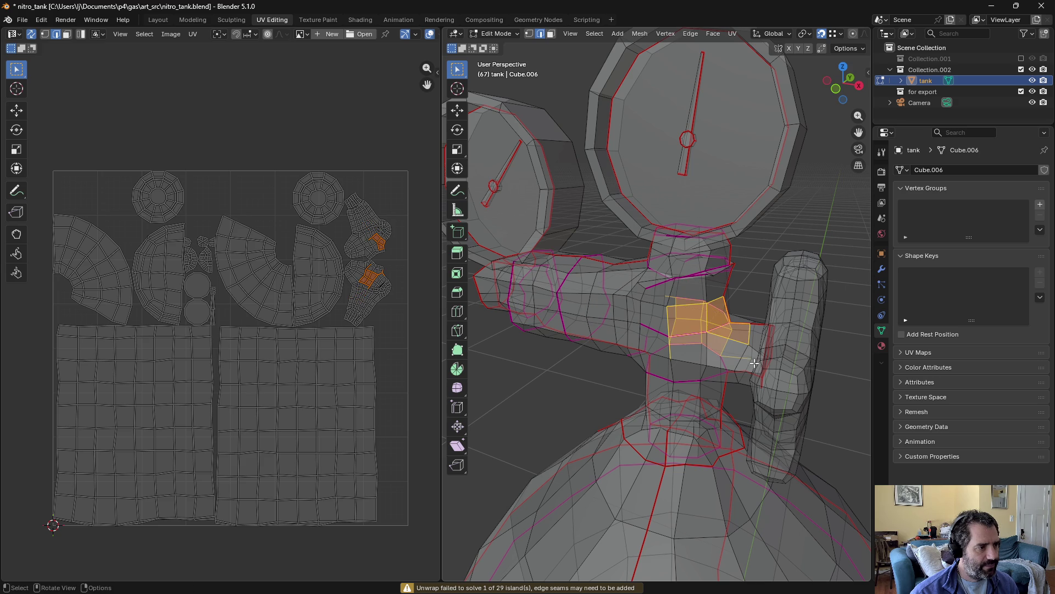
left_click(620, 371)
key("l")
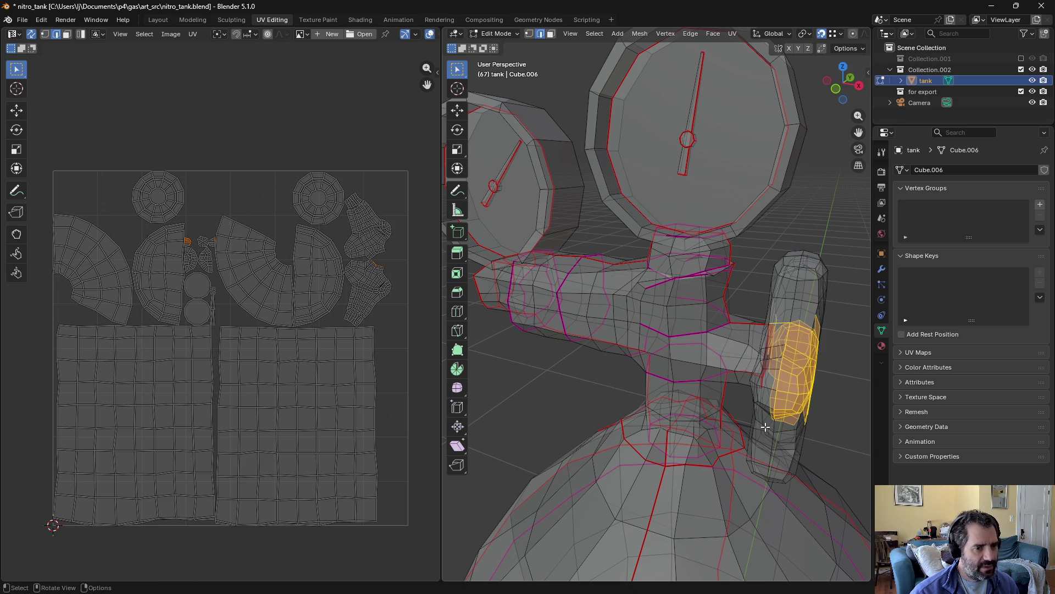
middle_click_drag(800, 379, 767, 354)
left_click(753, 259)
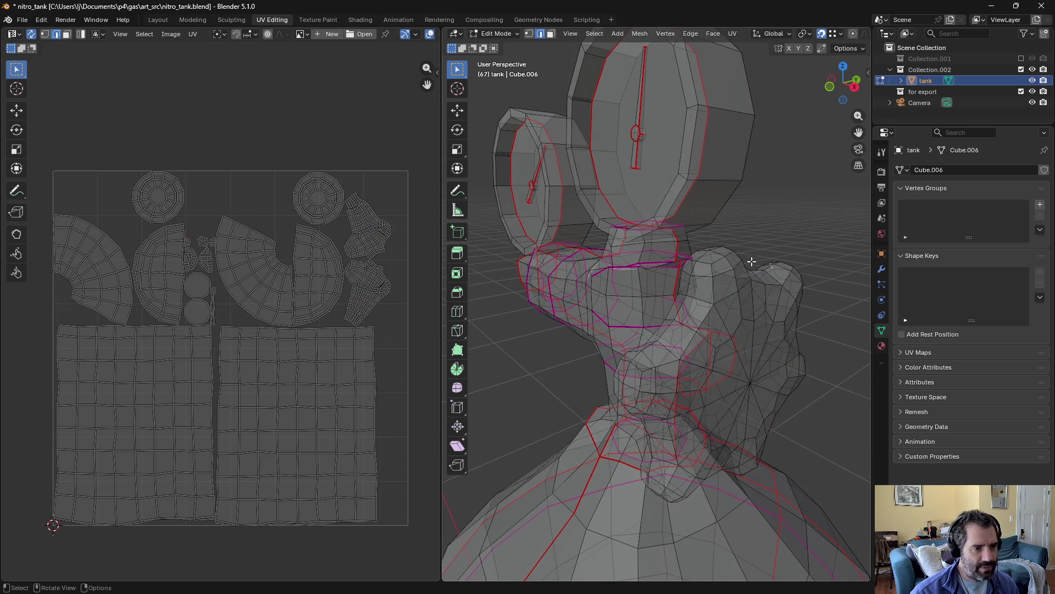
middle_click_drag(745, 268, 752, 273)
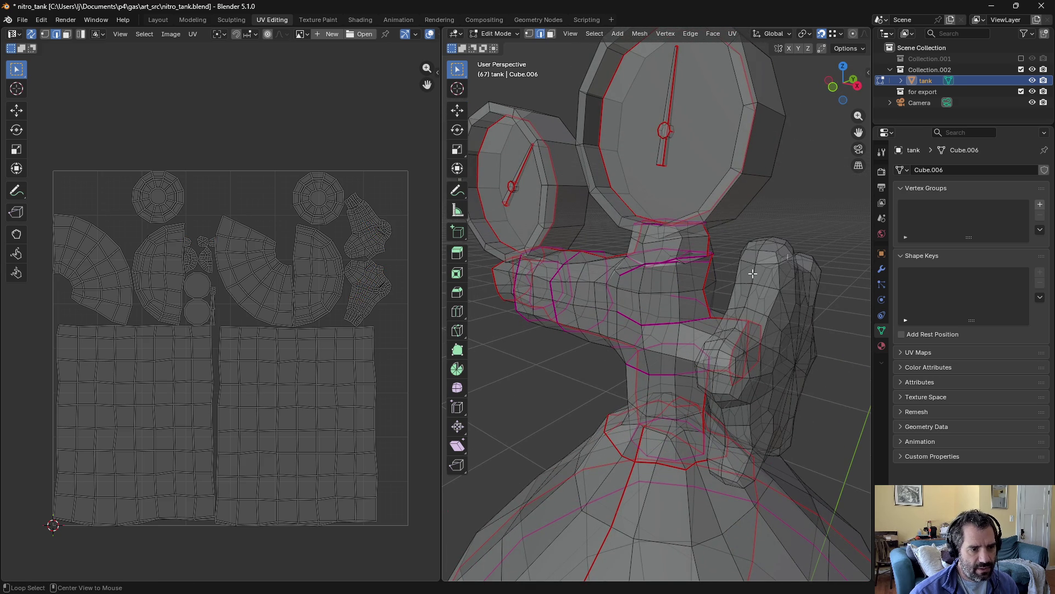
Step: Mark a seam loop around the outer edge of the side handle
left_click(753, 274, "alt")
middle_click_drag(753, 274, 714, 291)
left_click(704, 298, "alt")
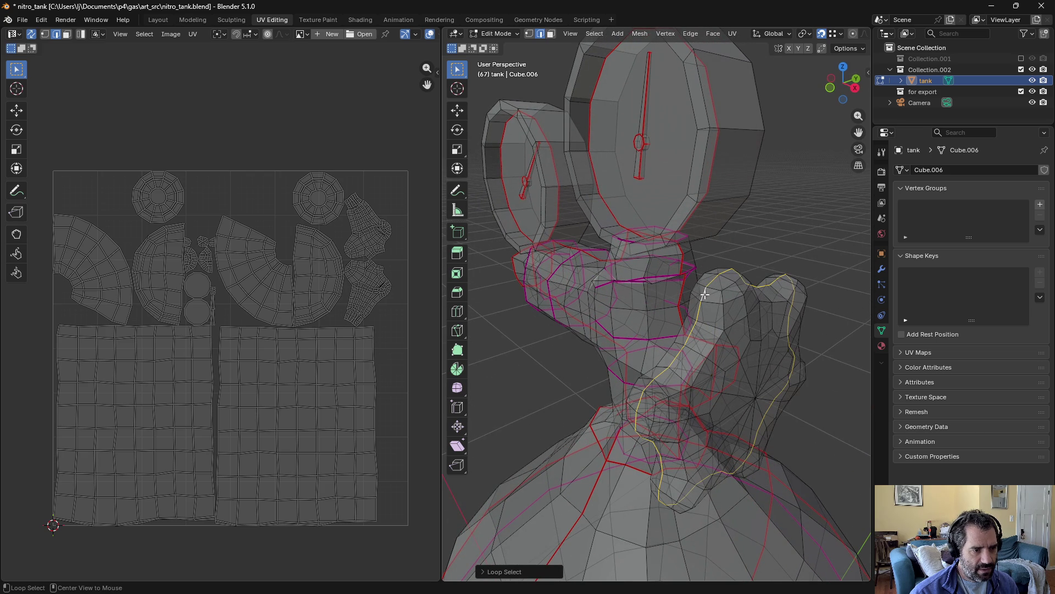
left_click(733, 33)
left_click(766, 185)
mouse_move(714, 308)
middle_mouse_down()
mouse_move(718, 333)
mouse_move(680, 357)
mouse_move(704, 318)
mouse_move(655, 287)
mouse_move(680, 298)
mouse_move(659, 326)
middle_mouse_up()
left_click(717, 332, "alt")
Step: Select additional edges on the underside of the valve handle
key("KP_Decimal")
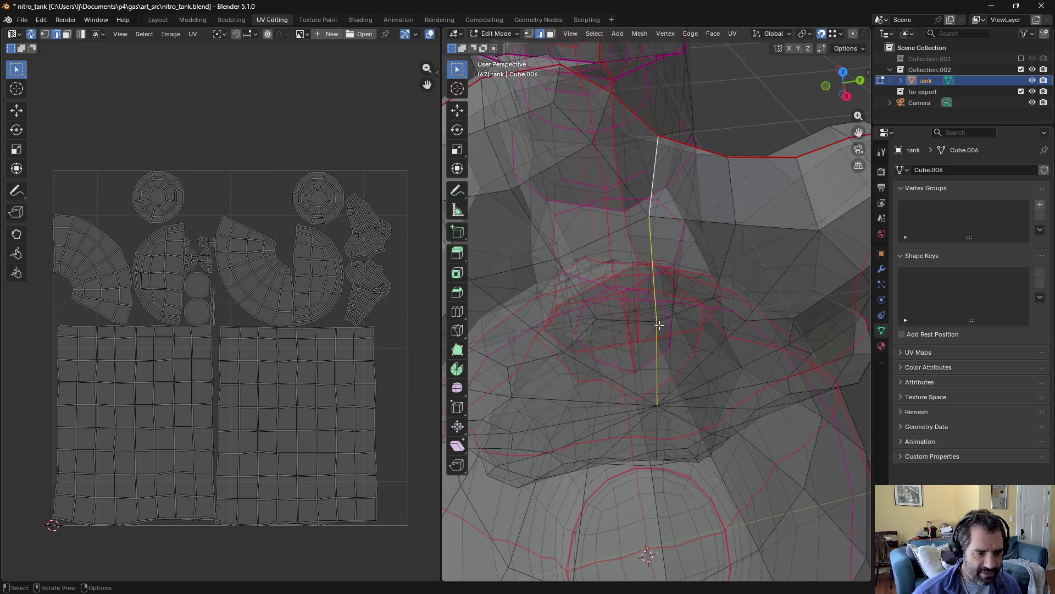
mouse_move(759, 248)
middle_mouse_down()
mouse_move(642, 262)
mouse_move(677, 240)
middle_mouse_up()
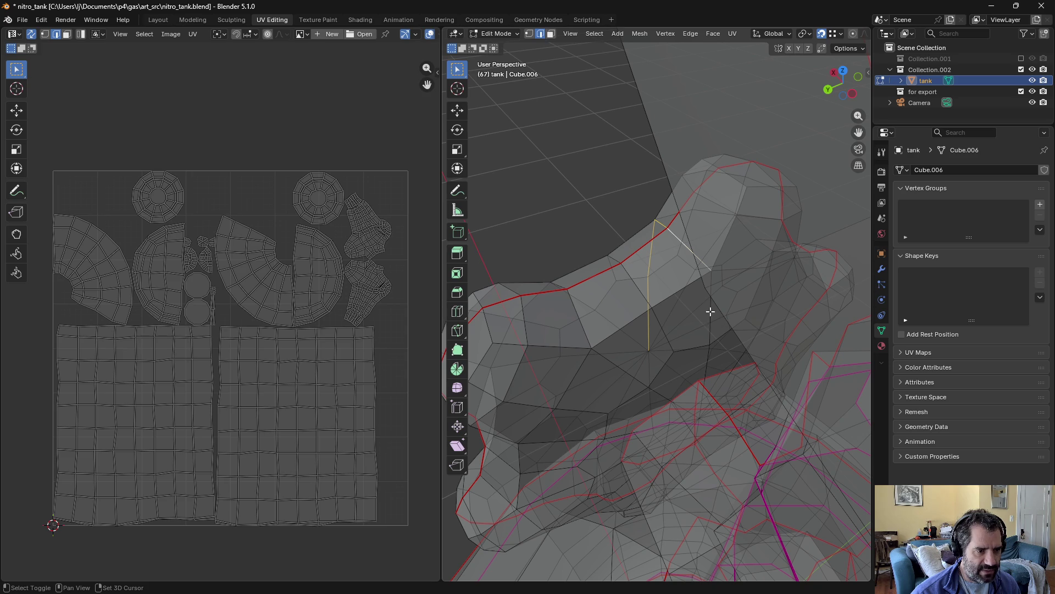
left_click(707, 361, "shift")
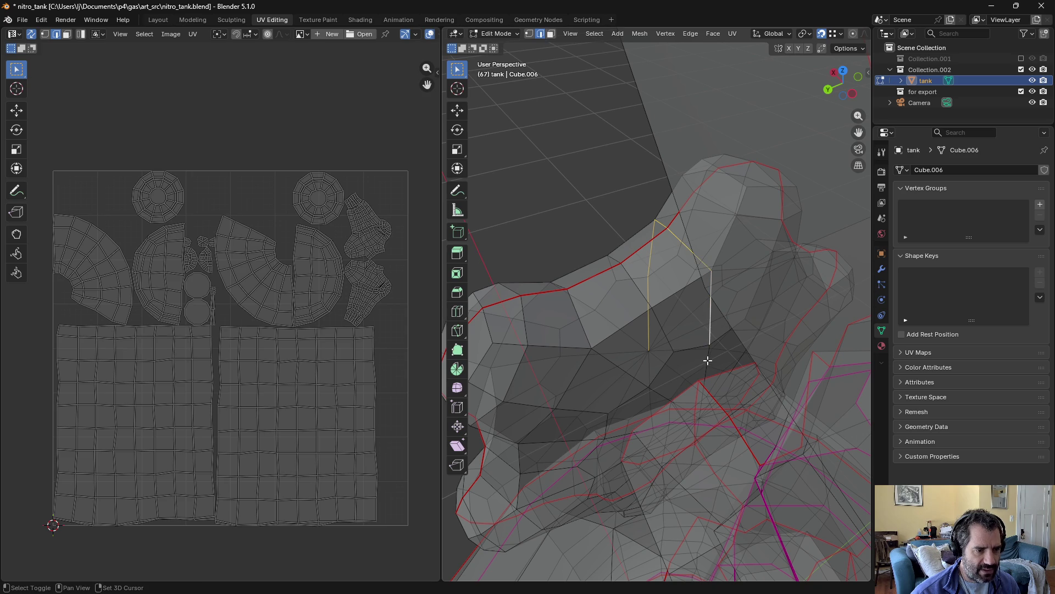
mouse_move(708, 360)
middle_mouse_down()
mouse_move(704, 328)
mouse_move(723, 302)
mouse_move(778, 358)
mouse_move(704, 349)
mouse_move(707, 313)
mouse_move(772, 348)
mouse_move(753, 330)
middle_mouse_up()
Step: Unwrap the entire mesh again and orbit around the gauges, valve and tank
key("a")
left_click(733, 33)
left_click(734, 46)
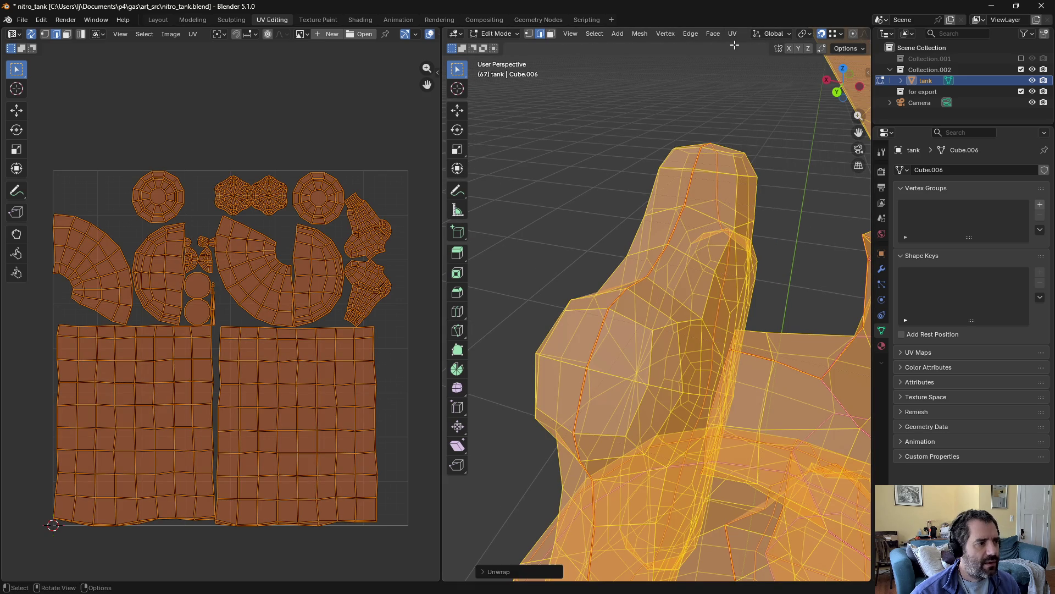
key("alt+a")
mouse_move(617, 203)
middle_mouse_down()
mouse_move(612, 243)
mouse_move(814, 456)
middle_mouse_up()
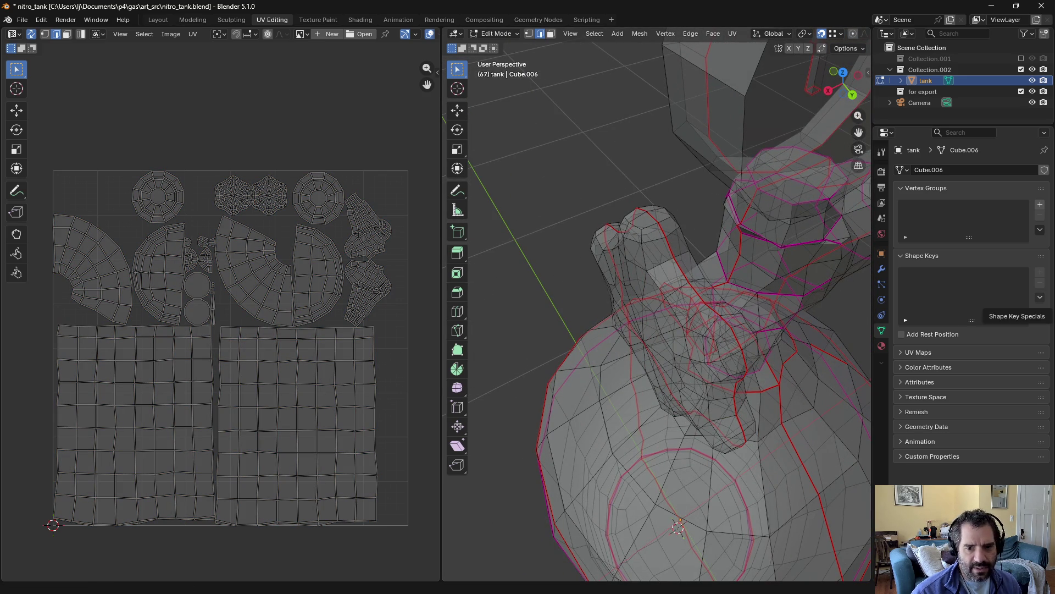
middle_click_drag(694, 295, 600, 207)
mouse_move(550, 264)
middle_mouse_down()
mouse_move(569, 245)
mouse_move(557, 269)
mouse_move(610, 291)
mouse_move(691, 292)
mouse_move(558, 301)
mouse_move(580, 236)
mouse_move(640, 242)
middle_mouse_up()
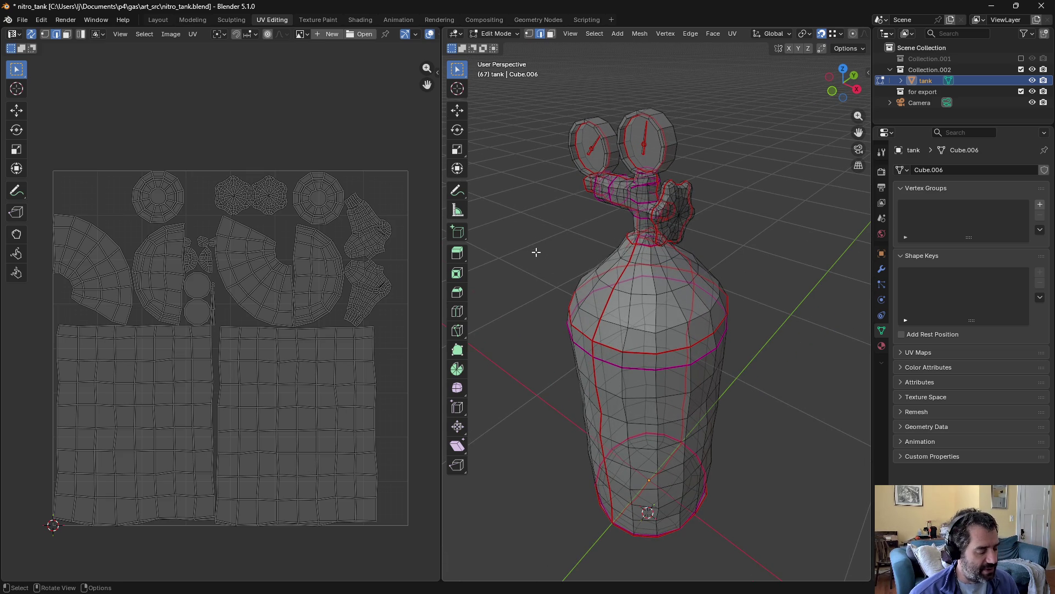
middle_click_drag(562, 295, 584, 229)
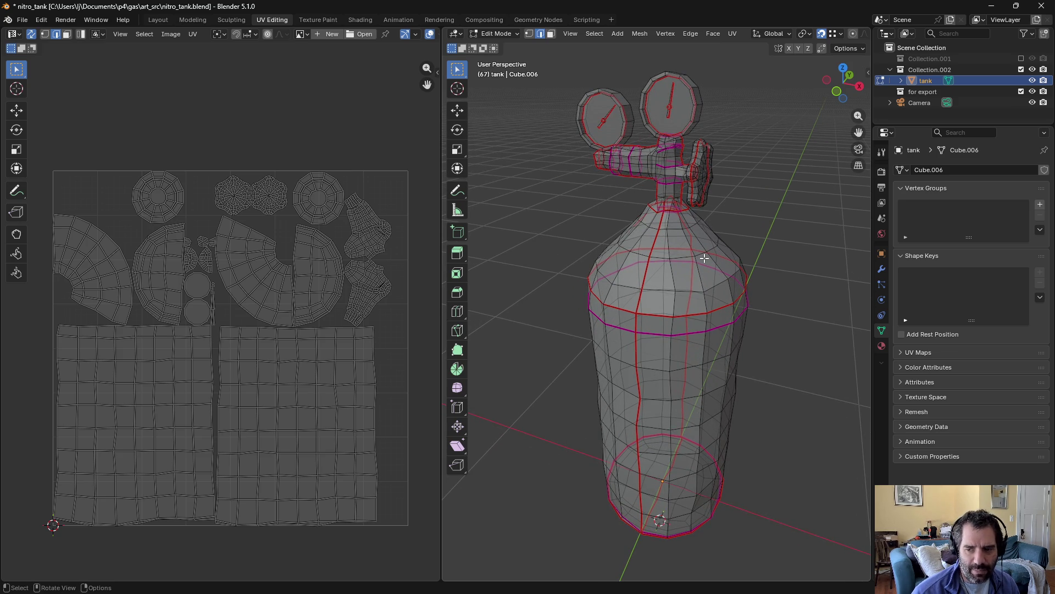
middle_click_drag(751, 207, 733, 214)
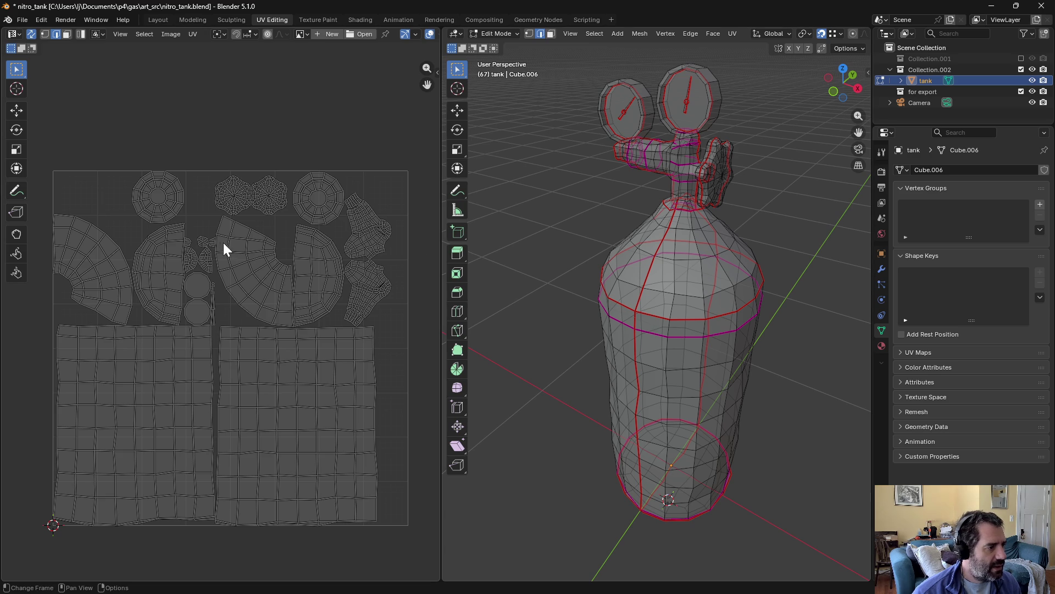
Step: Select the whole thin strip island in the UV Editor
scroll(198, 303, "up", 3)
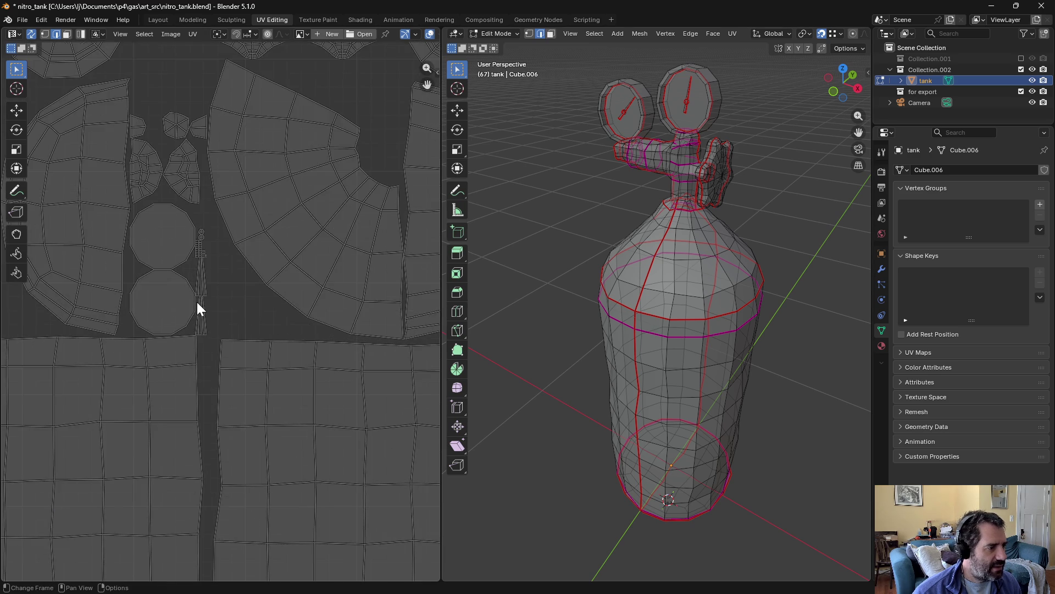
scroll(200, 293, "down", 5)
scroll(202, 294, "up", 4)
mouse_move(200, 299)
middle_mouse_down()
mouse_move(229, 278)
mouse_move(275, 311)
middle_mouse_up()
scroll(275, 305, "up", 2)
scroll(275, 304, "up", 1)
left_click_drag(333, 227, 310, 439)
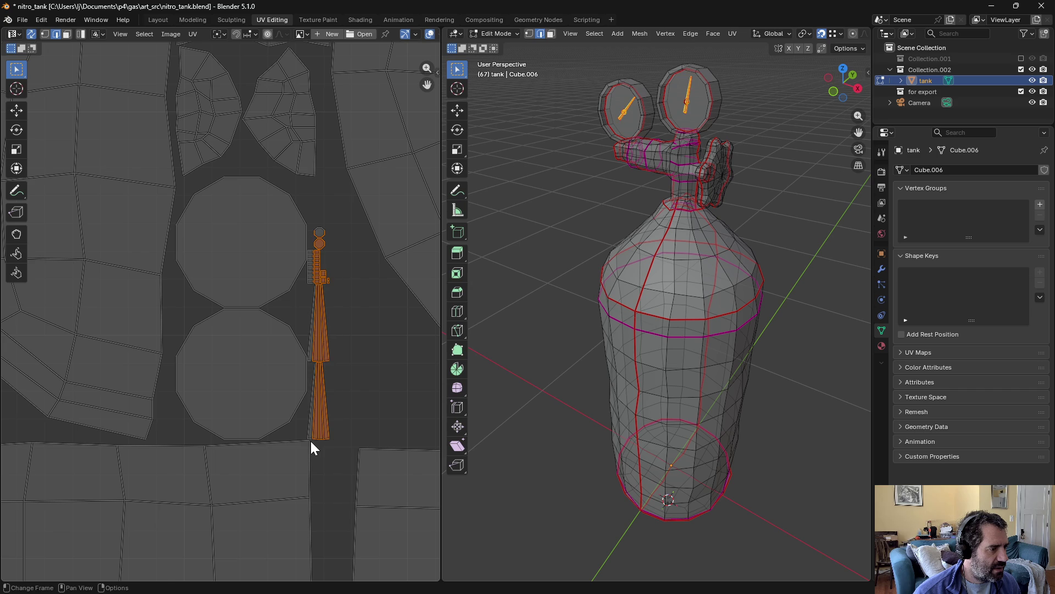
key("l")
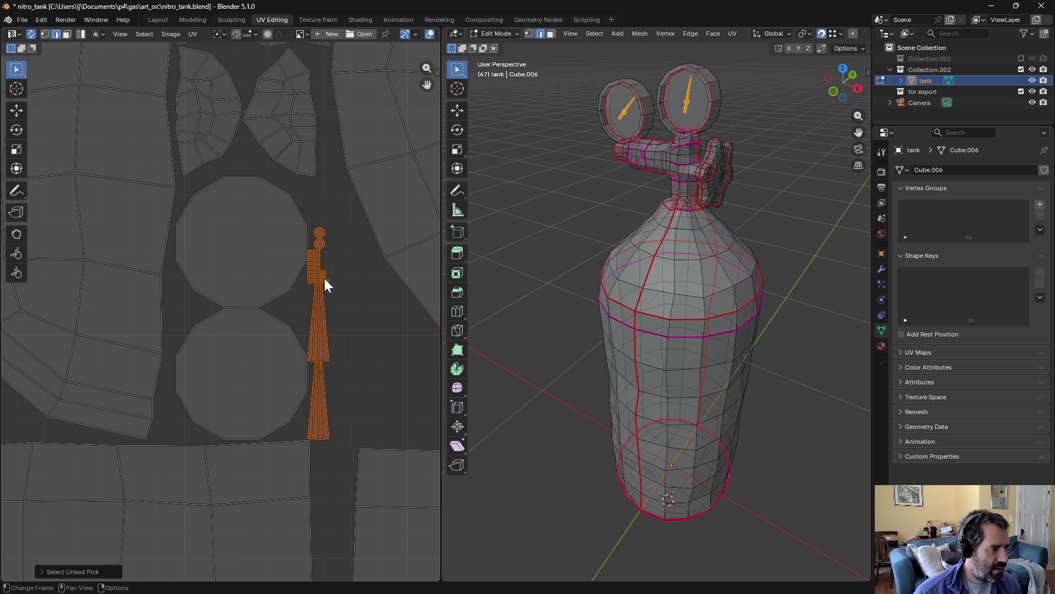
scroll(326, 279, "down", 4)
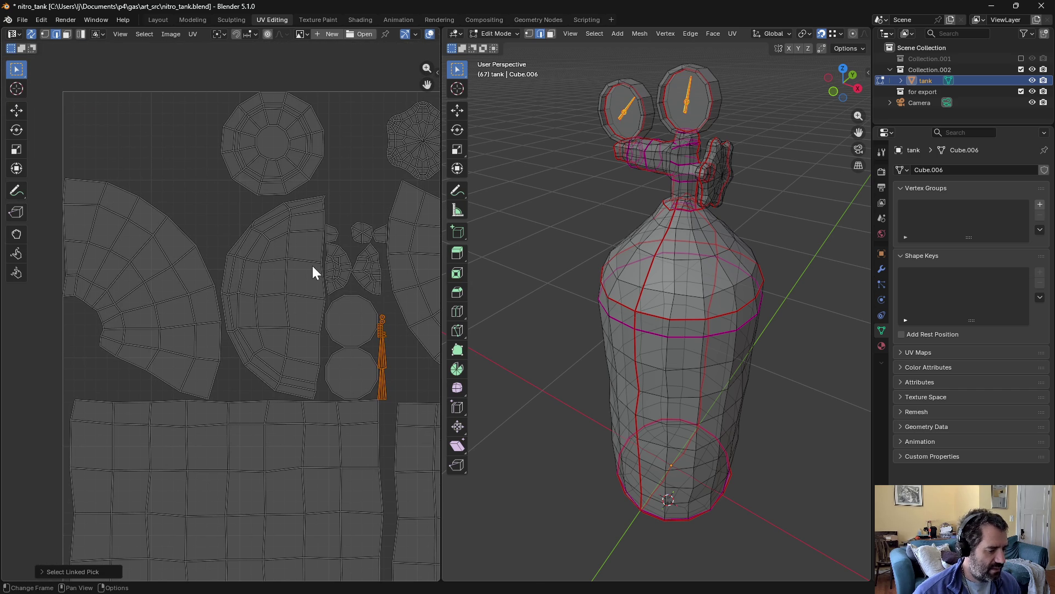
Step: Rotate and enlarge the strip island into the top-left corner, then save nitro_tank.blend
key("g")
left_click(108, 66)
key("r")
left_click(28, 152)
key("s")
left_click(113, 68)
key("g")
left_click(83, 61)
scroll(418, 233, "down", 3)
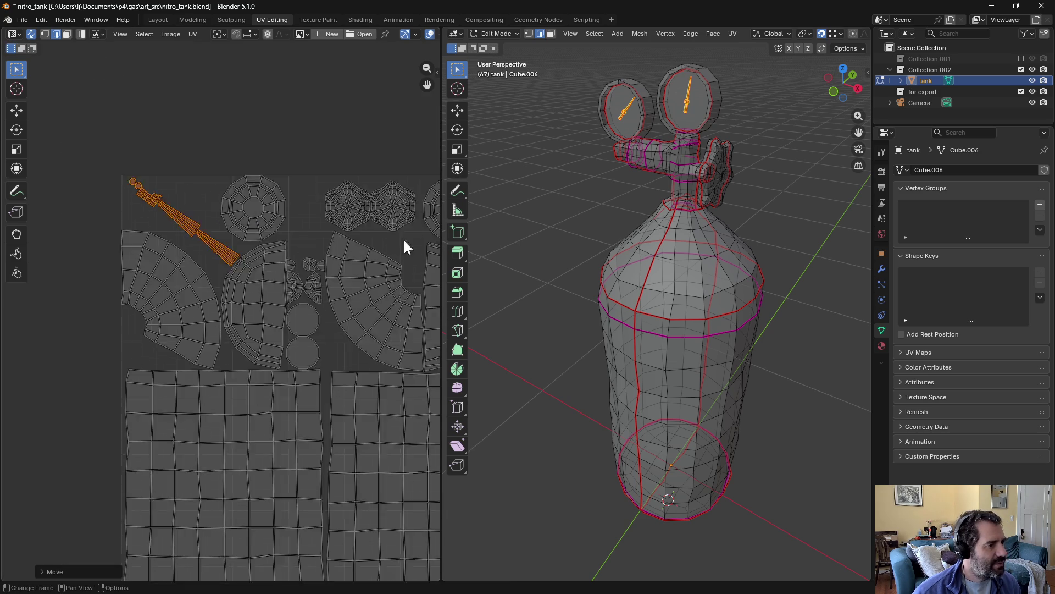
key("alt+a")
key("ctrl+s")
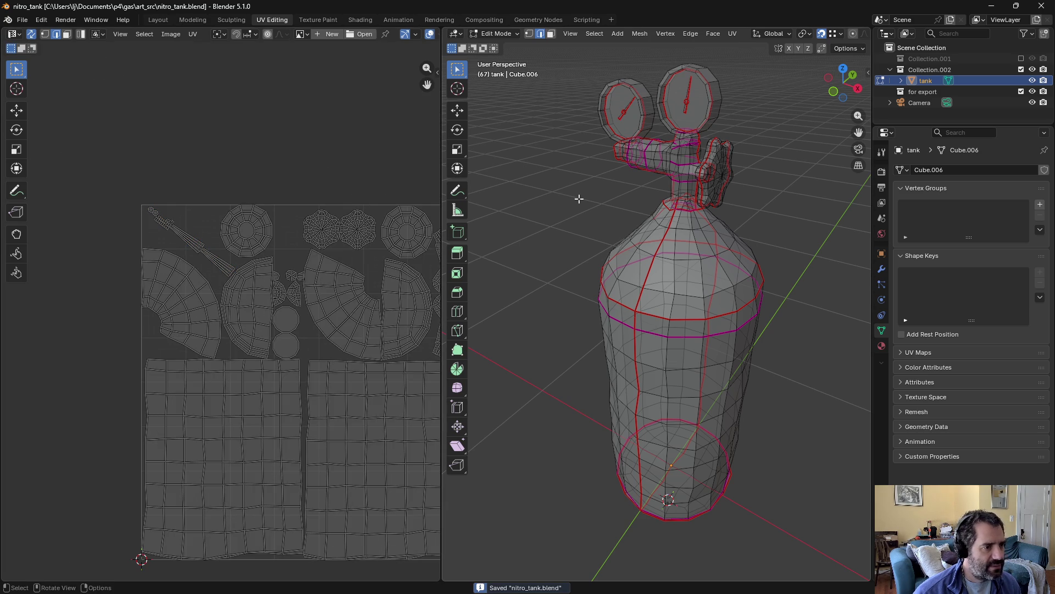
key("ctrl+Tab")
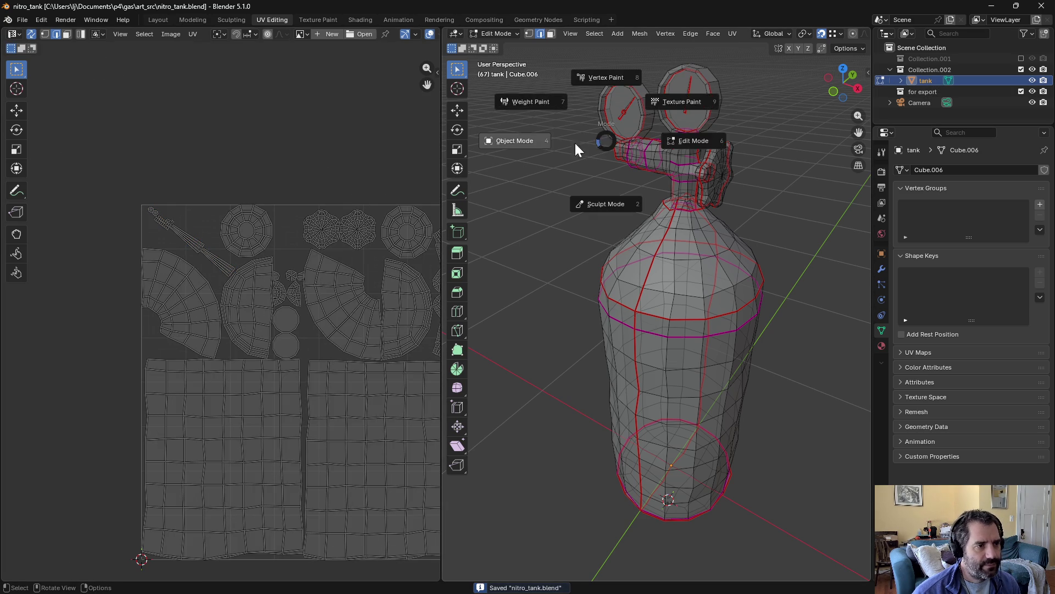
Step: Duplicate the tank in place as tank.001 inside the 'for export' collection
left_click(556, 140)
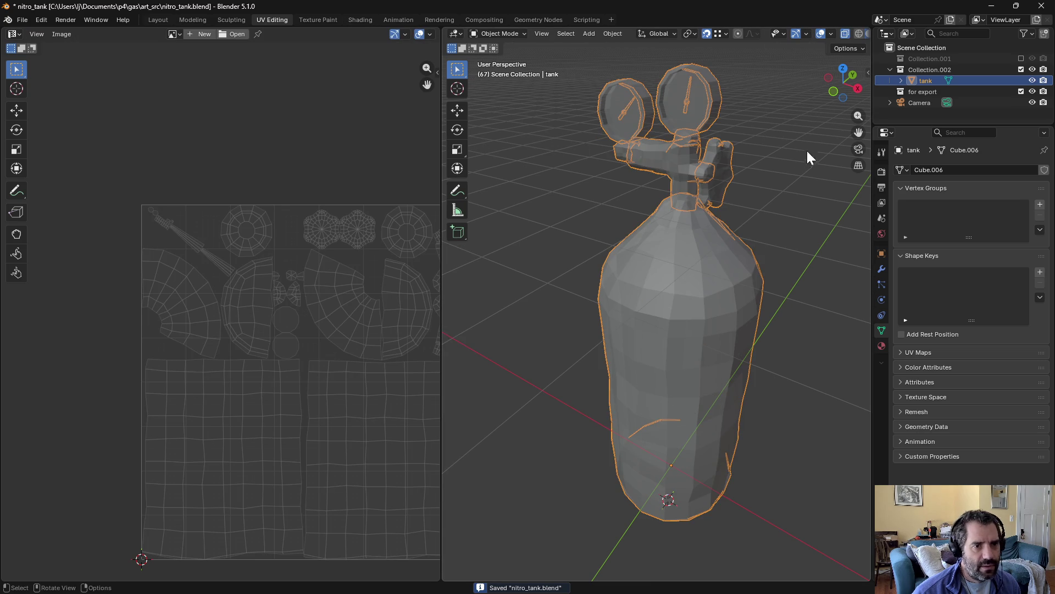
key("shift+d")
key("Escape")
left_click_drag(928, 93, 925, 103)
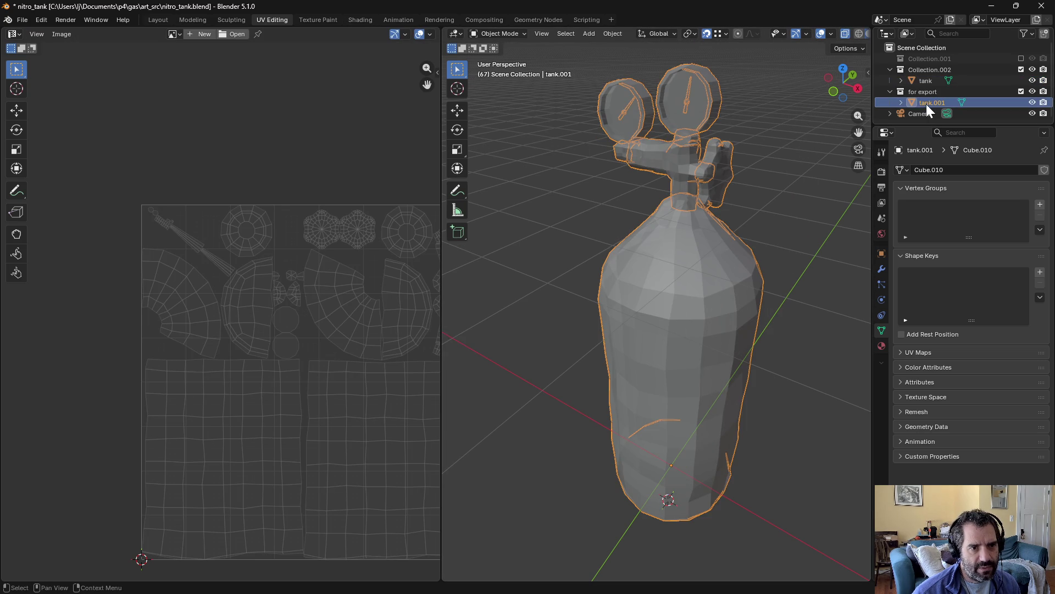
Step: Remove tank.001's extra material slots and browse materials for the remaining slot
left_click(881, 346)
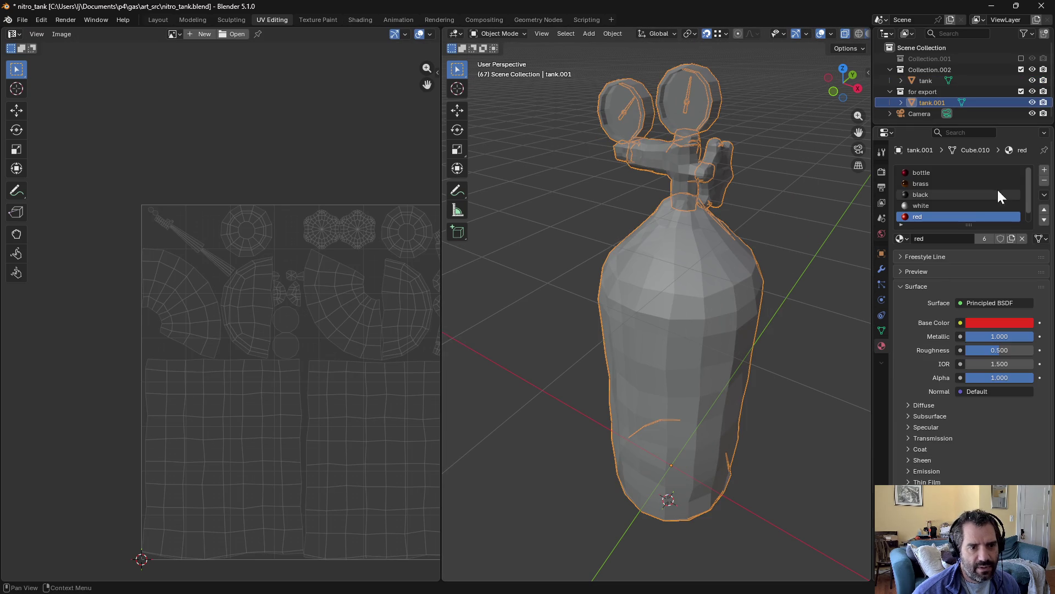
left_click(1045, 182)
left_click(1045, 181)
left_click(1045, 182)
left_click(1045, 181)
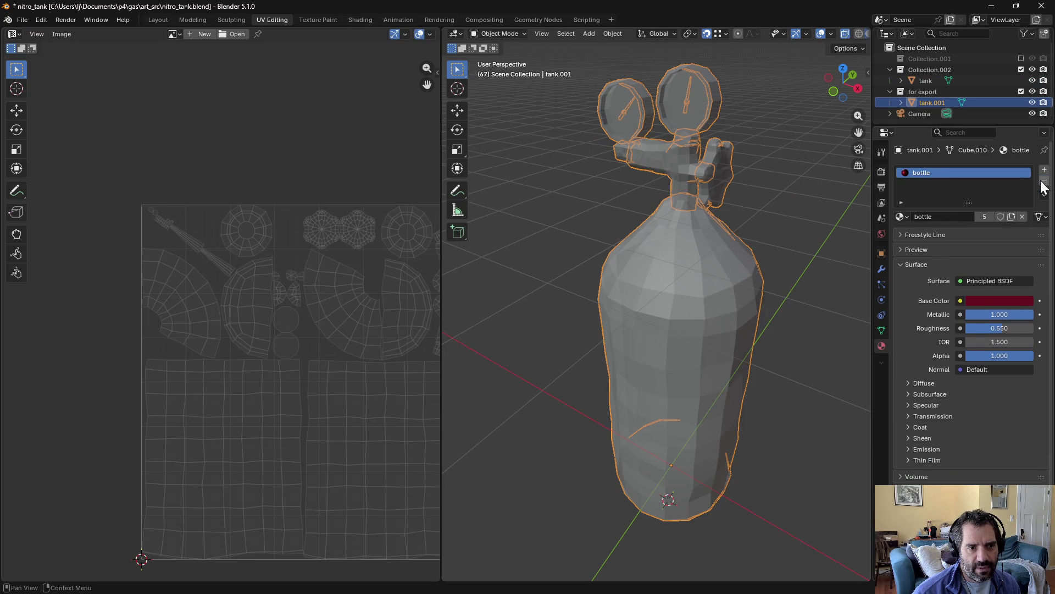
left_click(903, 215)
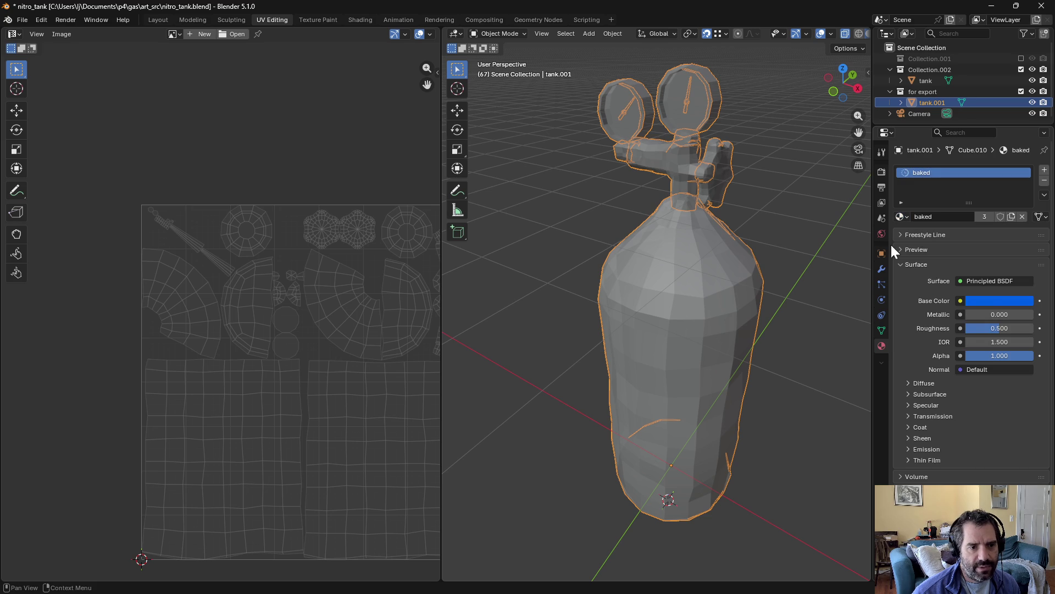
left_click(881, 171)
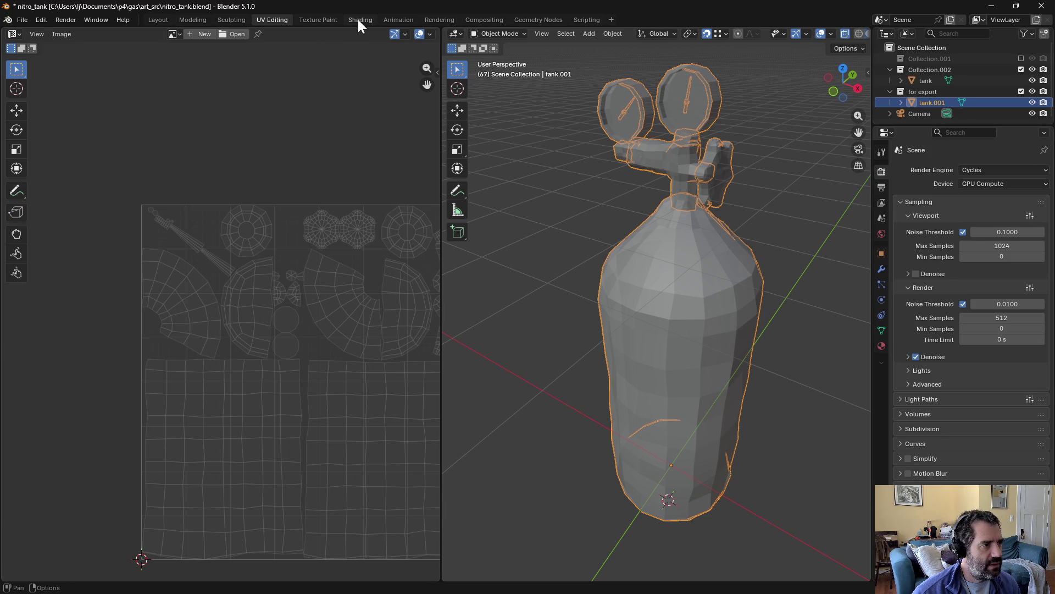
Step: Switch to the Shading workspace with tank.001 as the active object
left_click(357, 19)
left_click(926, 81)
left_click(932, 102, "ctrl")
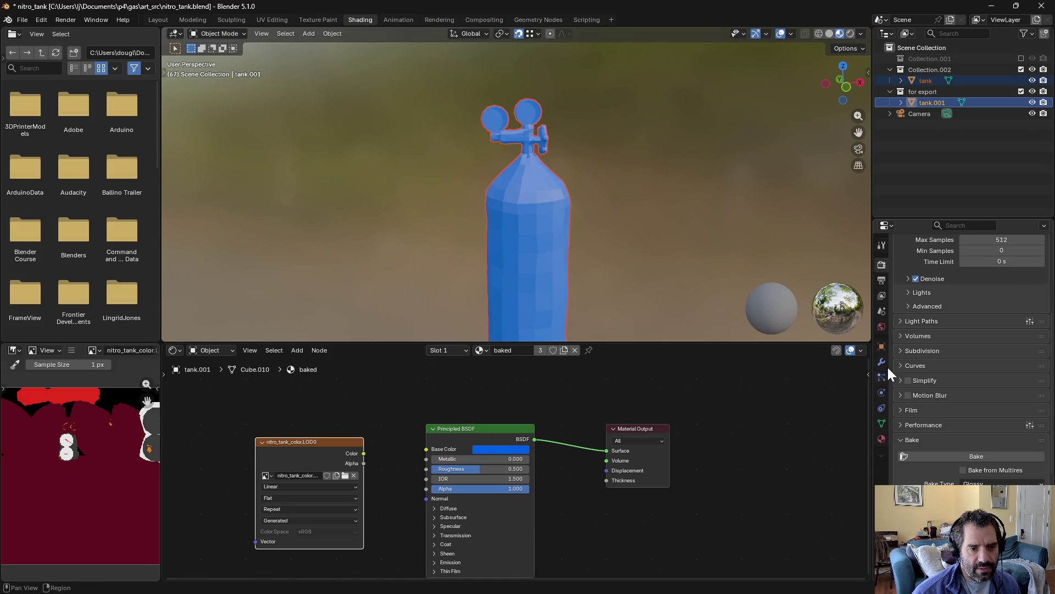
Step: Bake the tank's colours into the image and exclude Collection.002
scroll(952, 412, "down", 2)
left_click(942, 414)
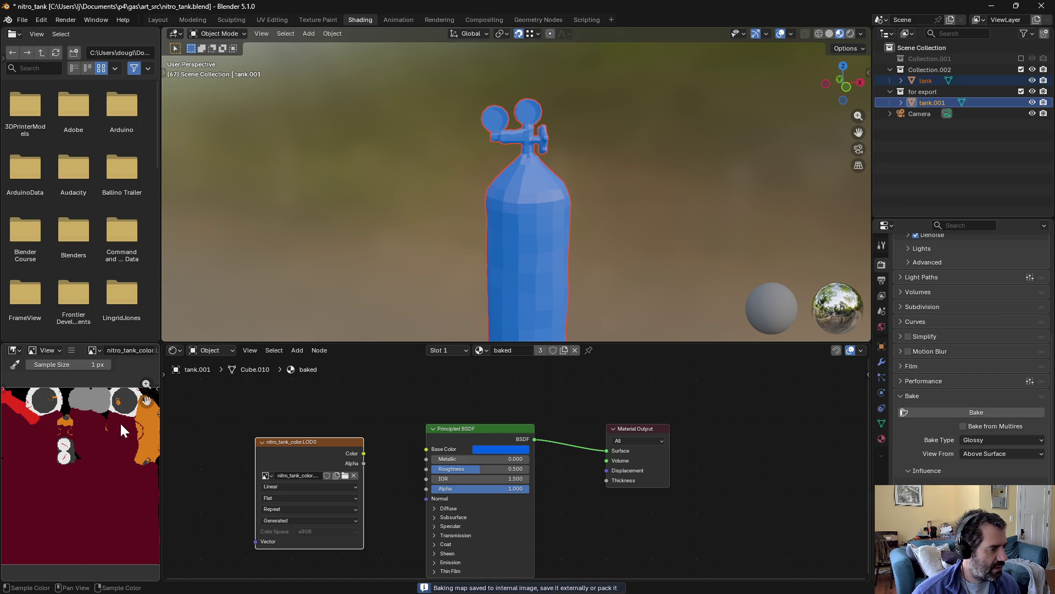
left_click(942, 127)
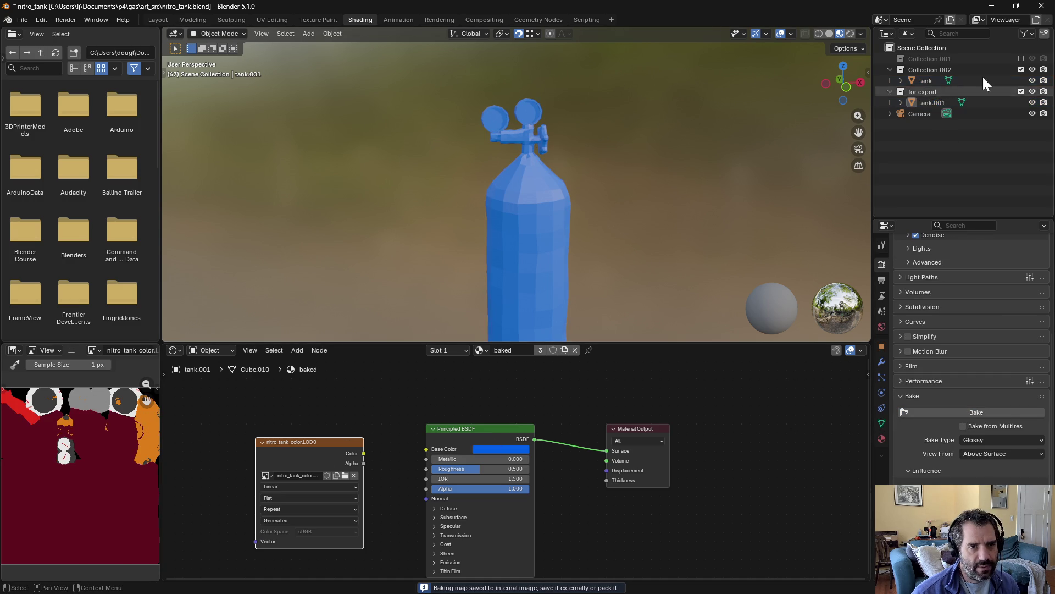
left_click(1021, 69)
Step: Connect the nitro_tank_color texture to tank.001's Base Color, showing the red baked tank
left_click(934, 89)
left_click_drag(364, 453, 426, 449)
left_click(649, 209)
mouse_move(651, 220)
middle_mouse_down()
mouse_move(544, 237)
mouse_move(325, 209)
mouse_move(529, 188)
mouse_move(582, 233)
mouse_move(625, 245)
mouse_move(676, 221)
mouse_move(627, 216)
mouse_move(632, 241)
mouse_move(616, 259)
middle_mouse_up()
mouse_move(442, 459)
left_mouse_down()
mouse_move(528, 458)
mouse_move(429, 458)
left_mouse_up()
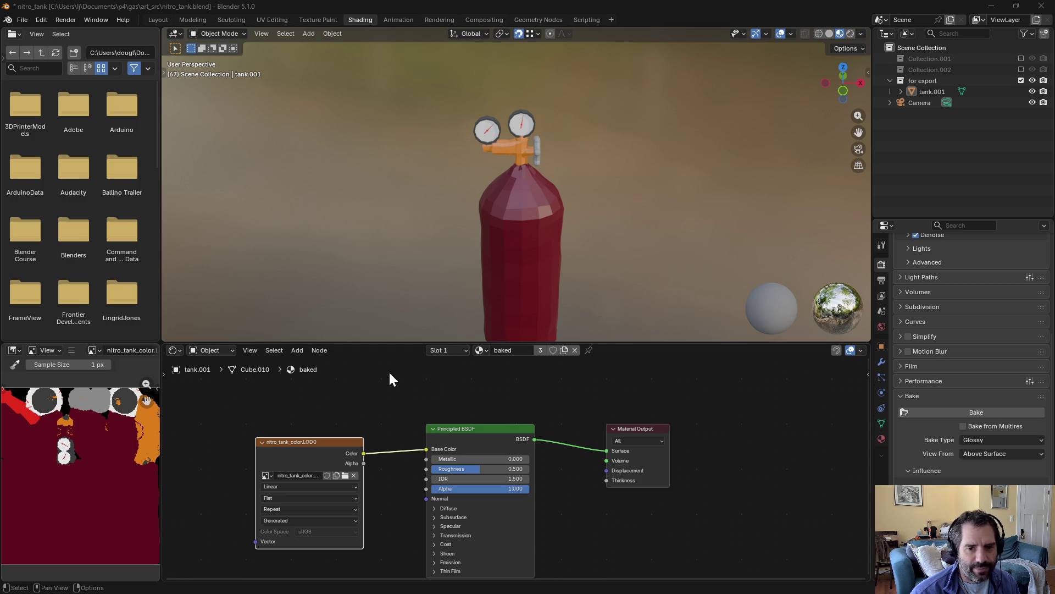
Step: Cut the link from the Image Texture's Color to the Principled BSDF Base Color
scroll(519, 279, "up", 5)
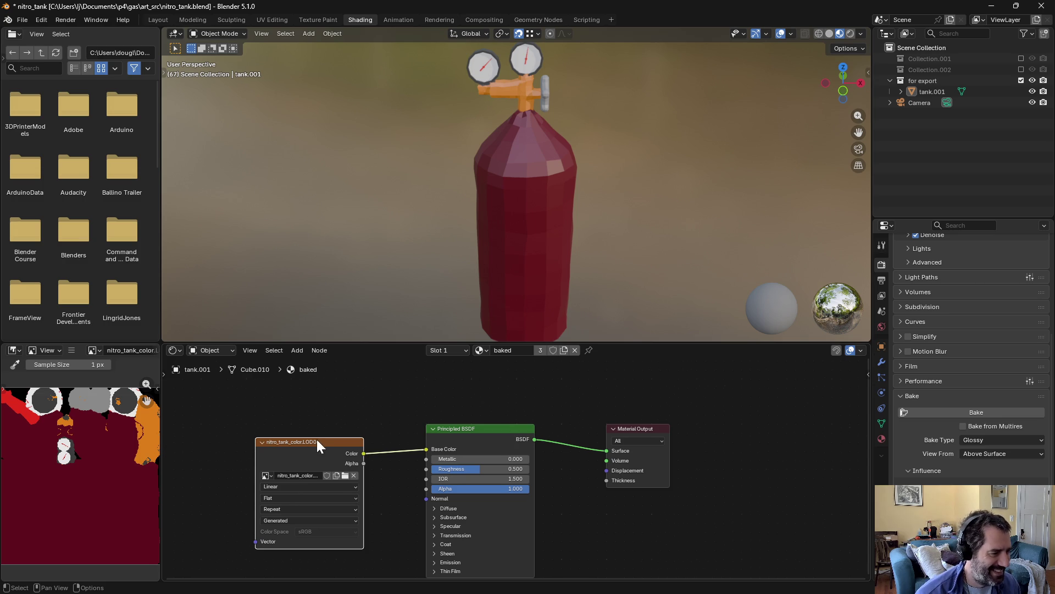
scroll(296, 431, "down", 1)
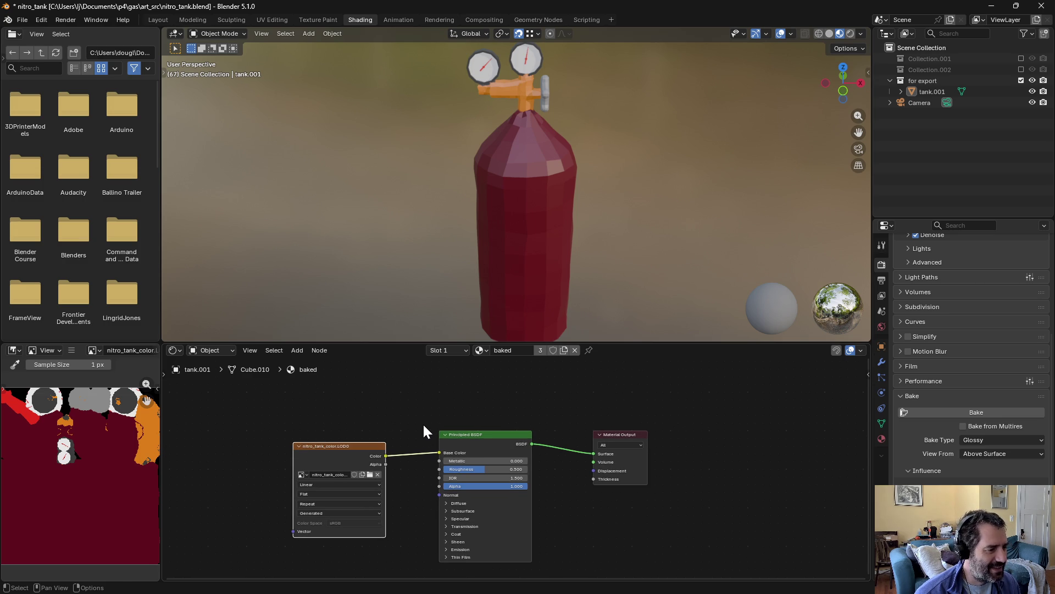
right_click_drag(421, 432, 406, 470, "ctrl")
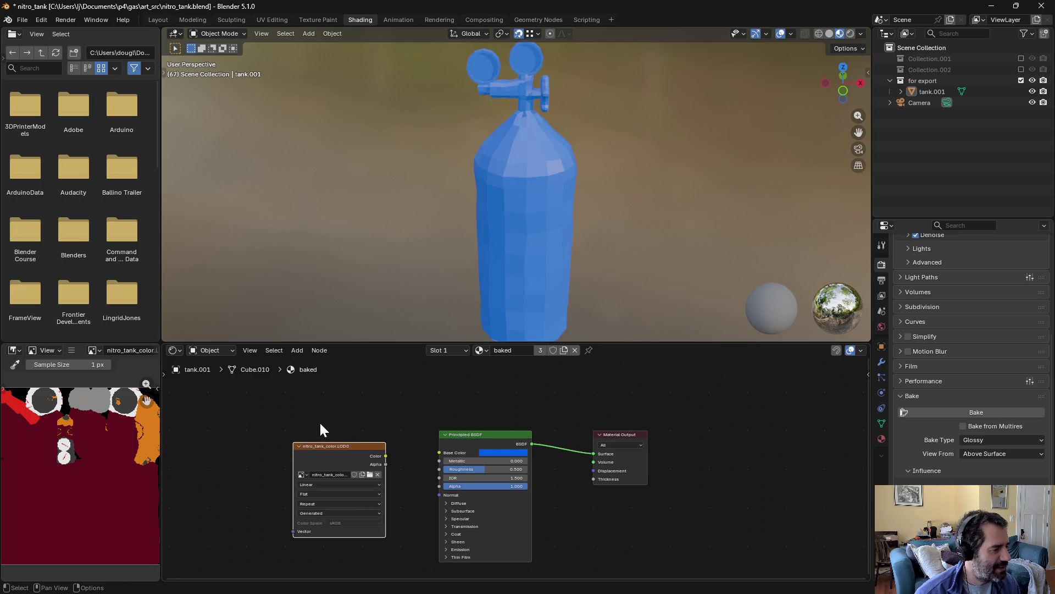
Step: Start Save As for the baked image and browse to Assets\Gameplay\map\props
left_click(72, 350)
mouse_move(90, 376)
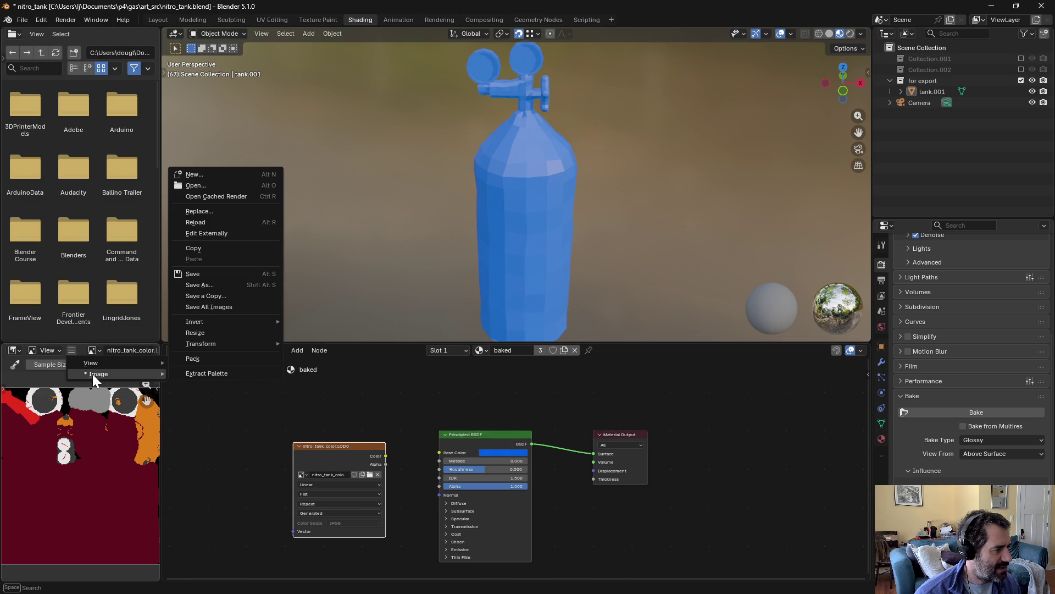
left_click(231, 284)
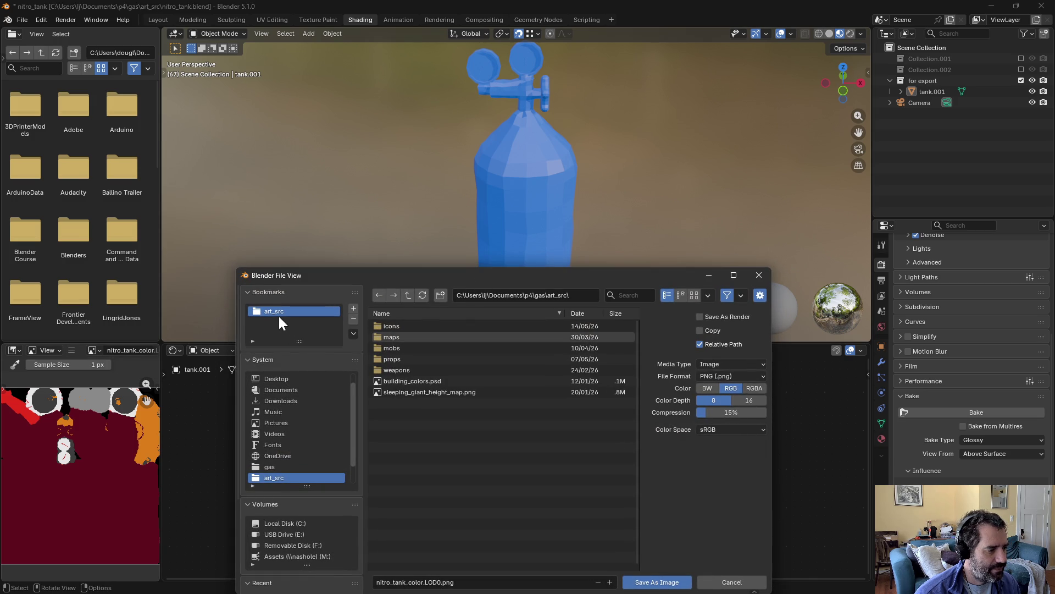
left_click(405, 295)
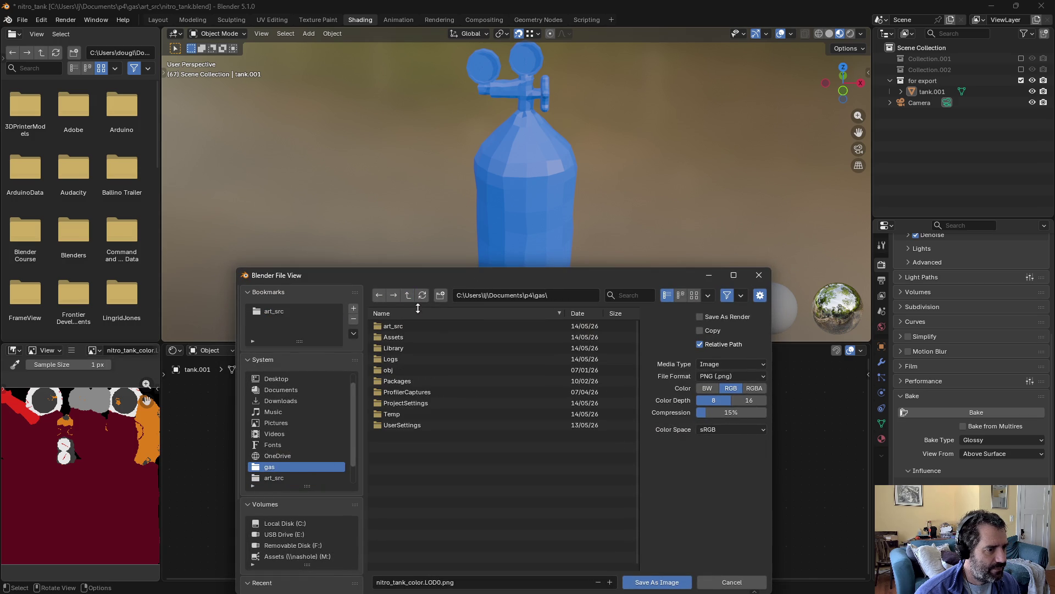
double_click(392, 338)
double_click(413, 360)
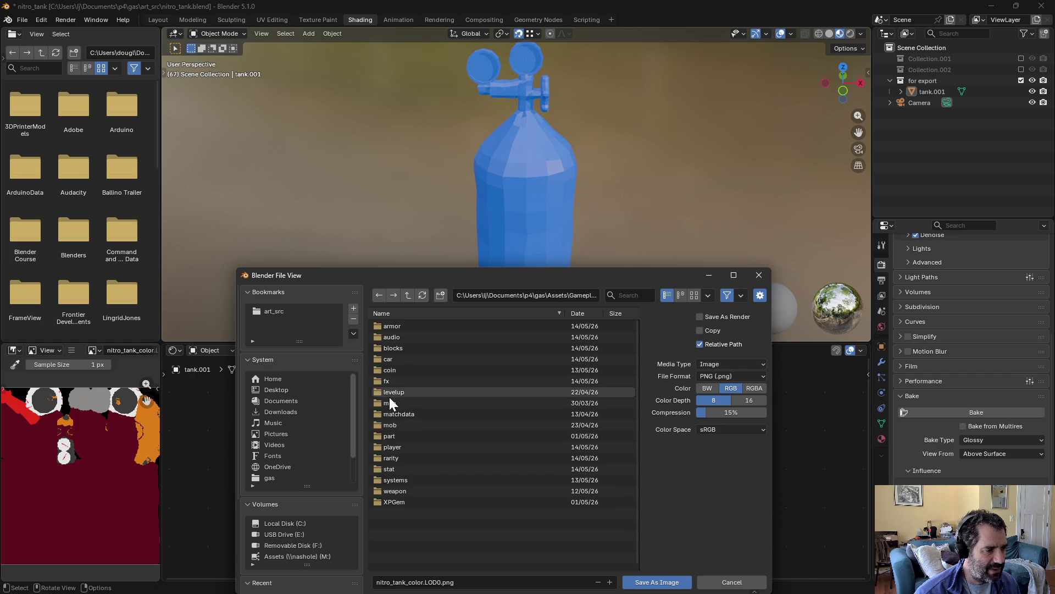
double_click(391, 404)
double_click(395, 370)
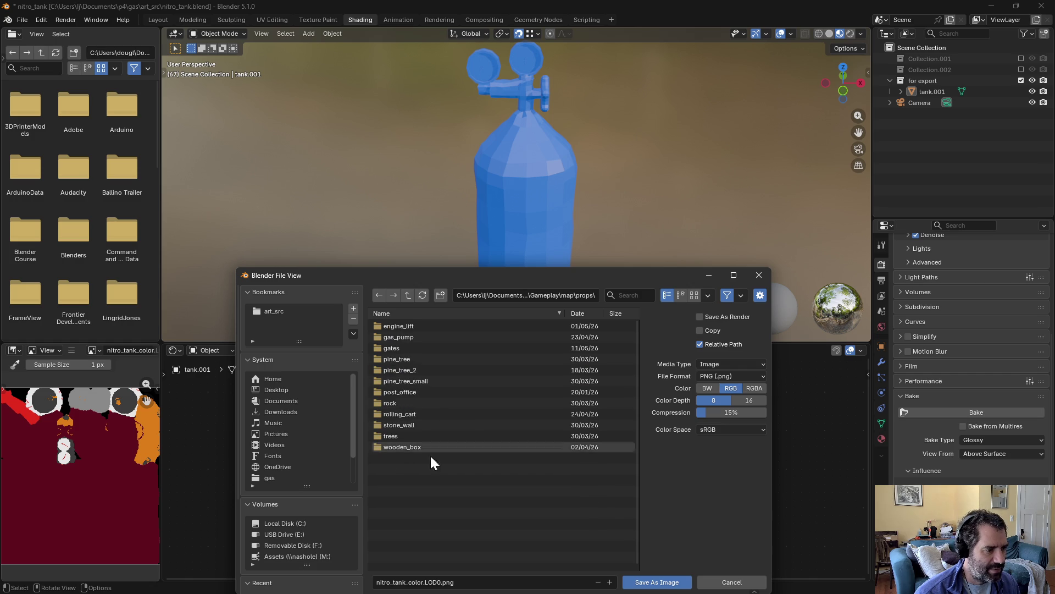
Step: Create a nitro_tank folder, save nitro_tank_color.LOD0.png in it, then save the blend file
left_click(436, 296)
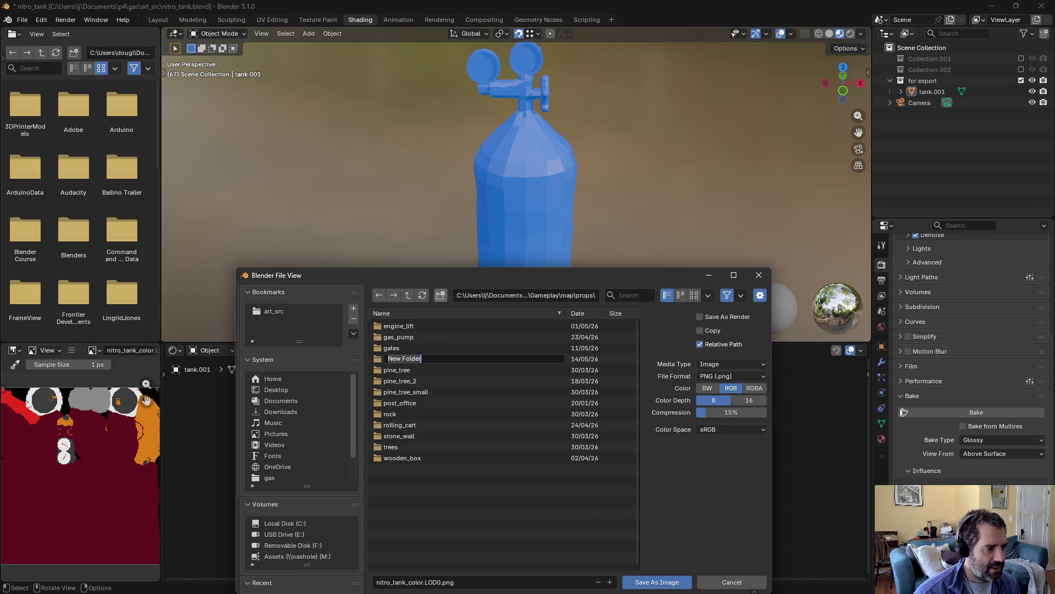
type("nitro_tank")
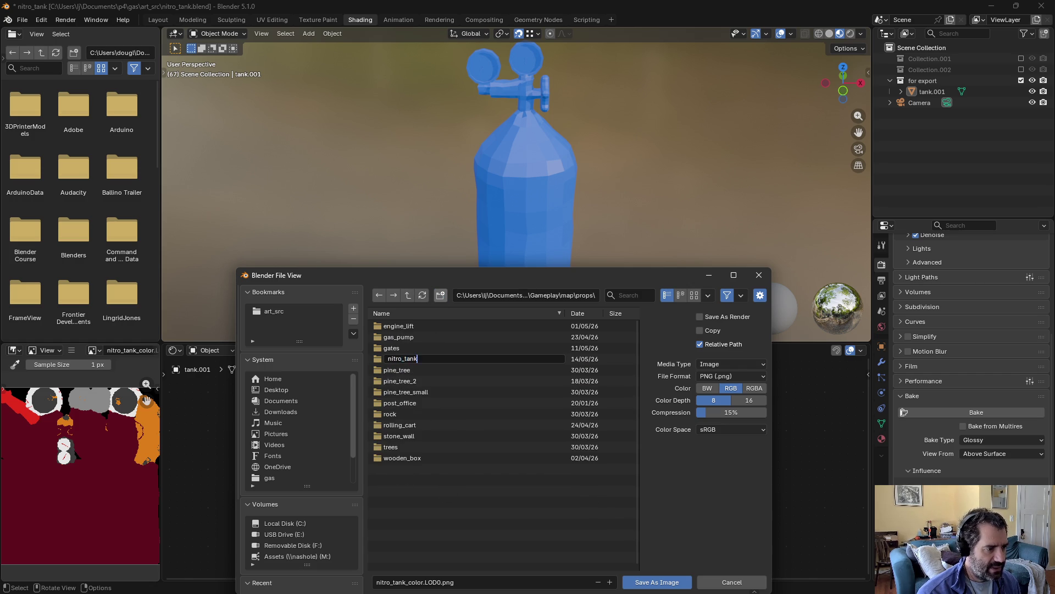
key("Return")
left_click(407, 359)
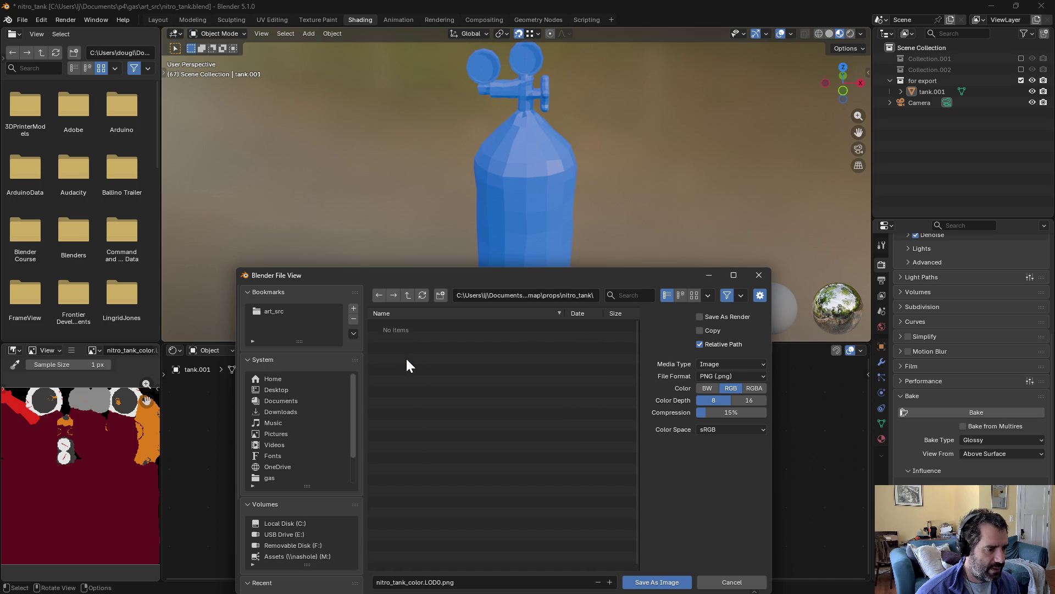
left_click(657, 582)
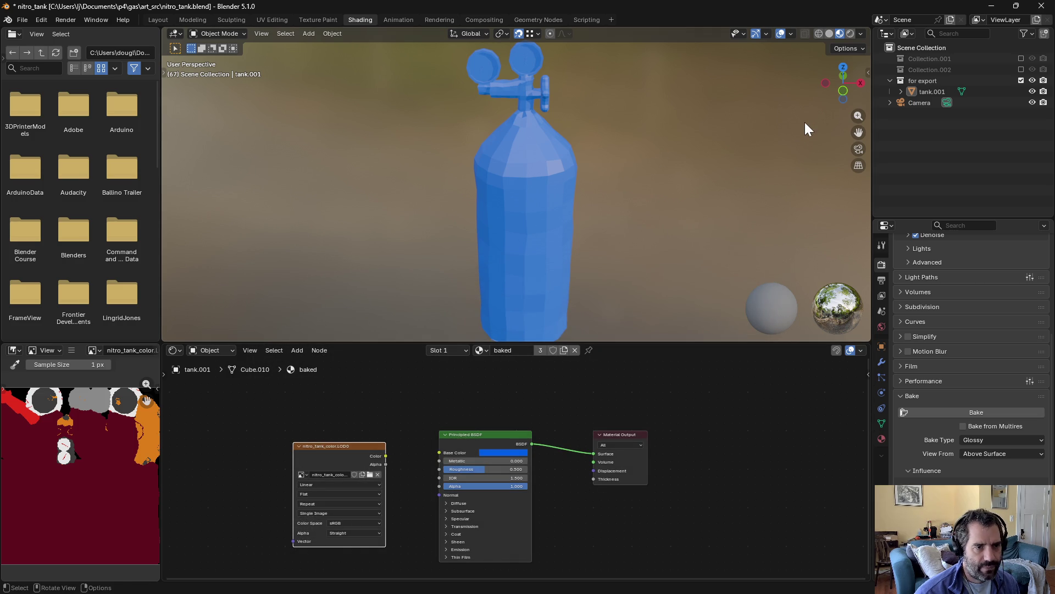
key("ctrl+s")
left_click(932, 92)
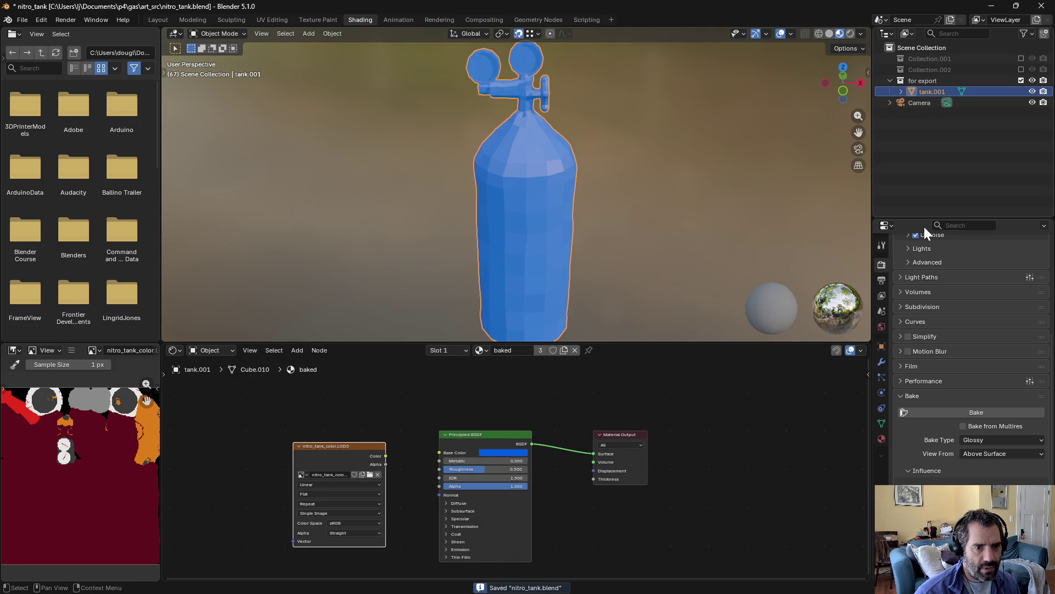
Step: Show tank.001's material settings, then start a new image named nitro_tank_rou and cancel it
left_click(881, 438)
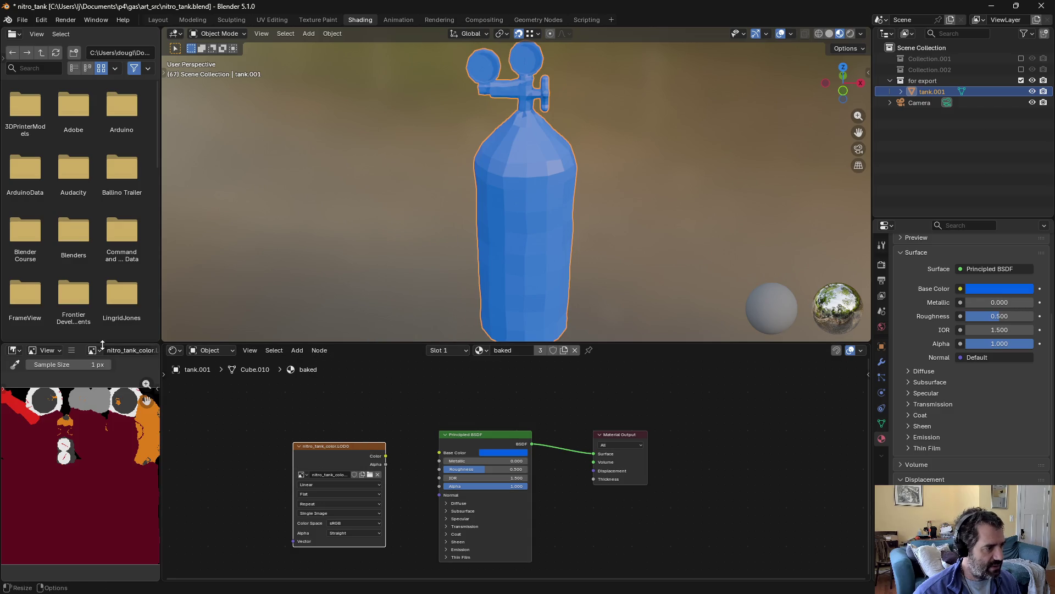
left_click(71, 350)
mouse_move(157, 372)
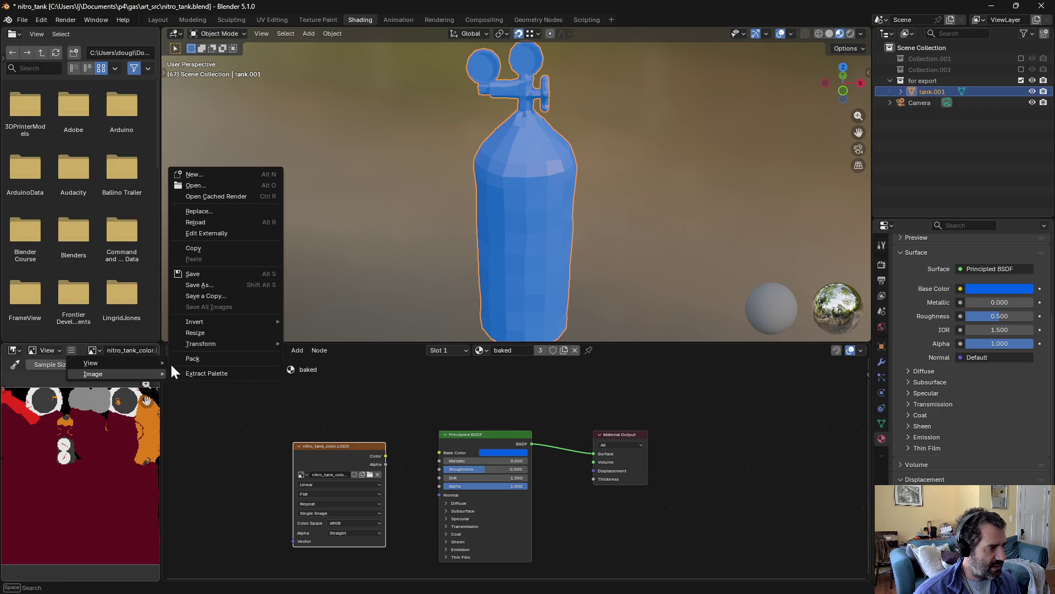
left_click(195, 174)
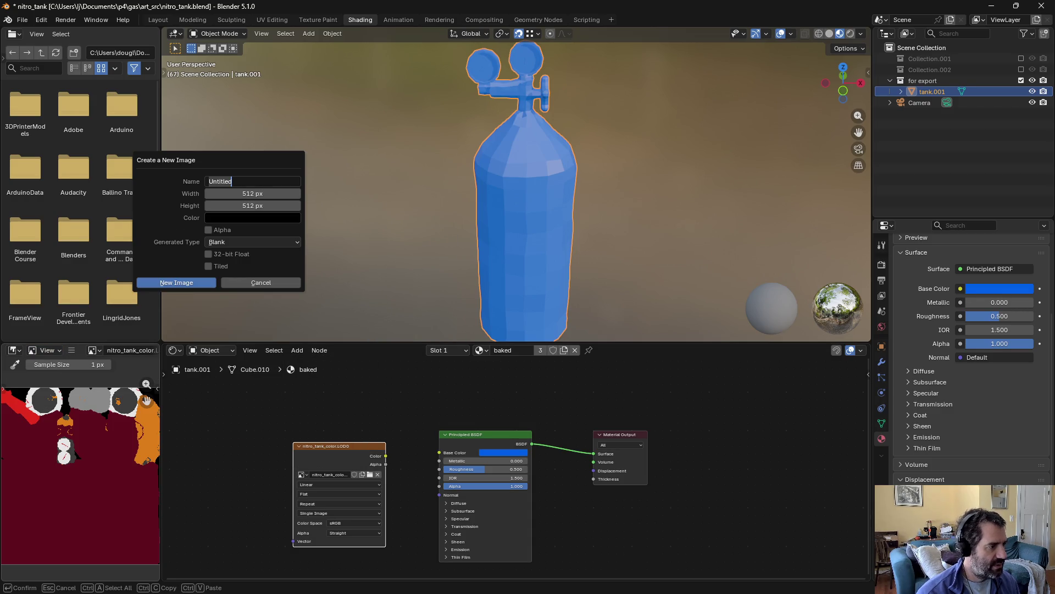
type("nitro_tank_rou")
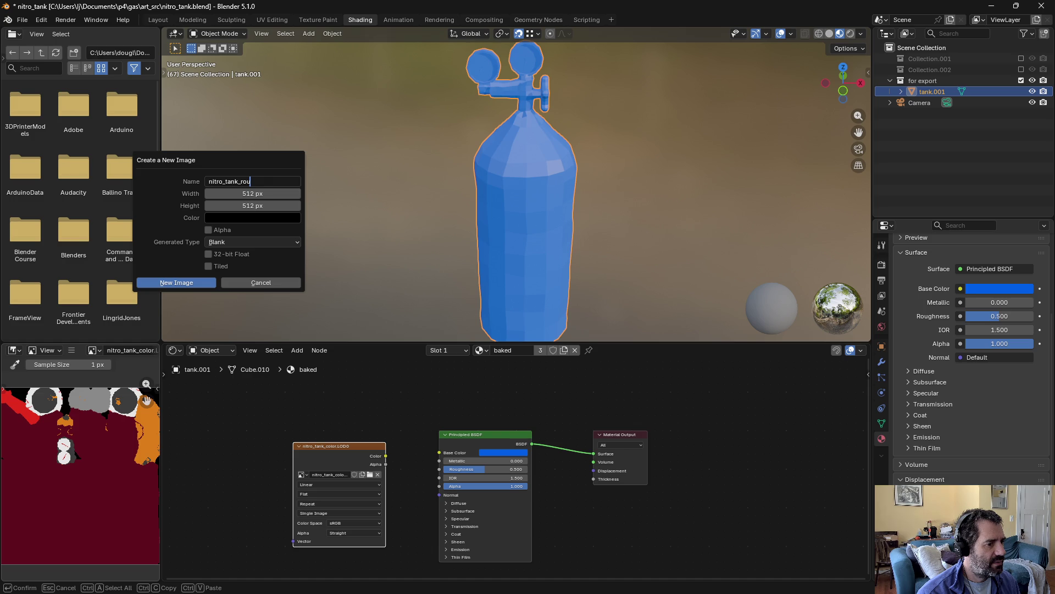
key("BackSpace")
key("BackSpace")
key("BackSpace")
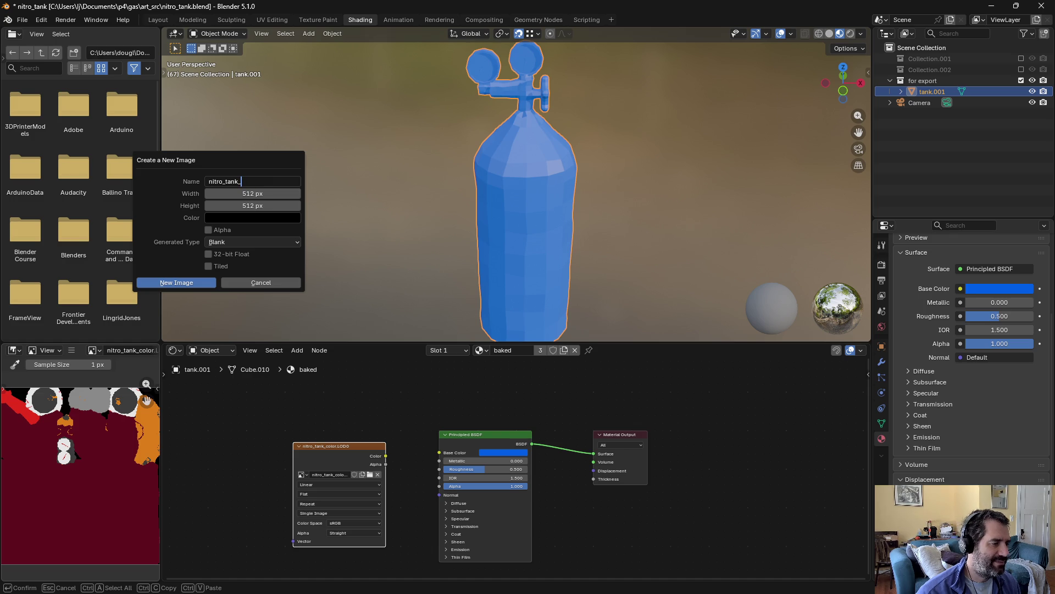
left_click(249, 282)
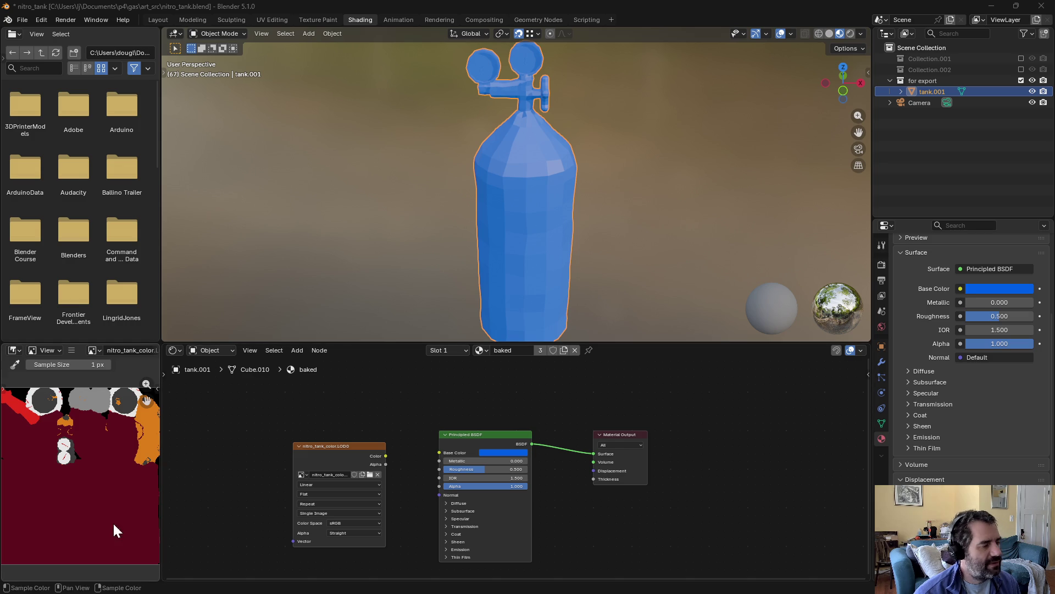
Step: Fit the whole texture in the image view and select the image texture node
key("Home")
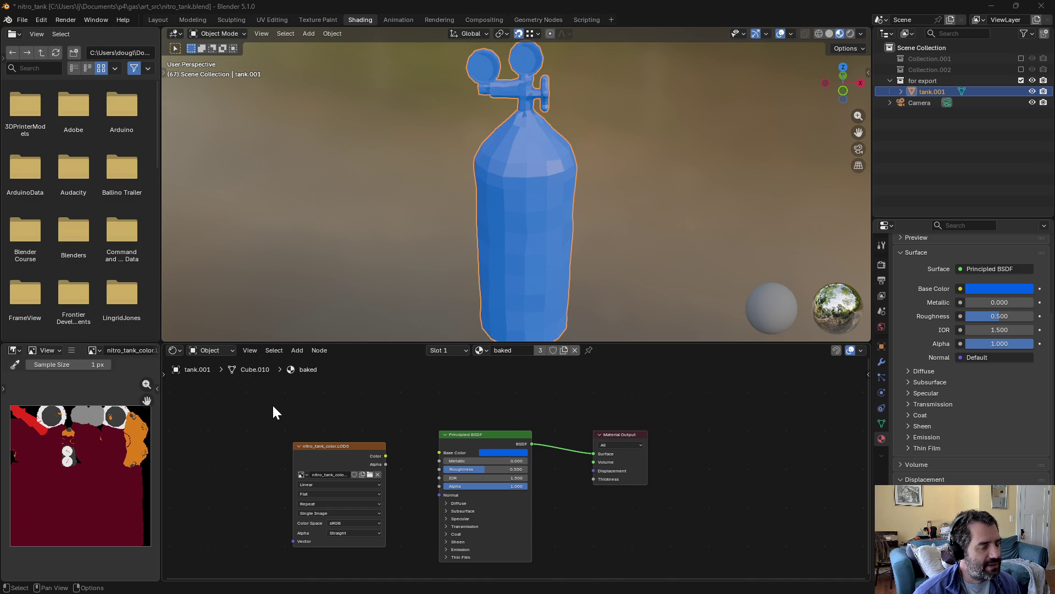
scroll(313, 427, "left", 3)
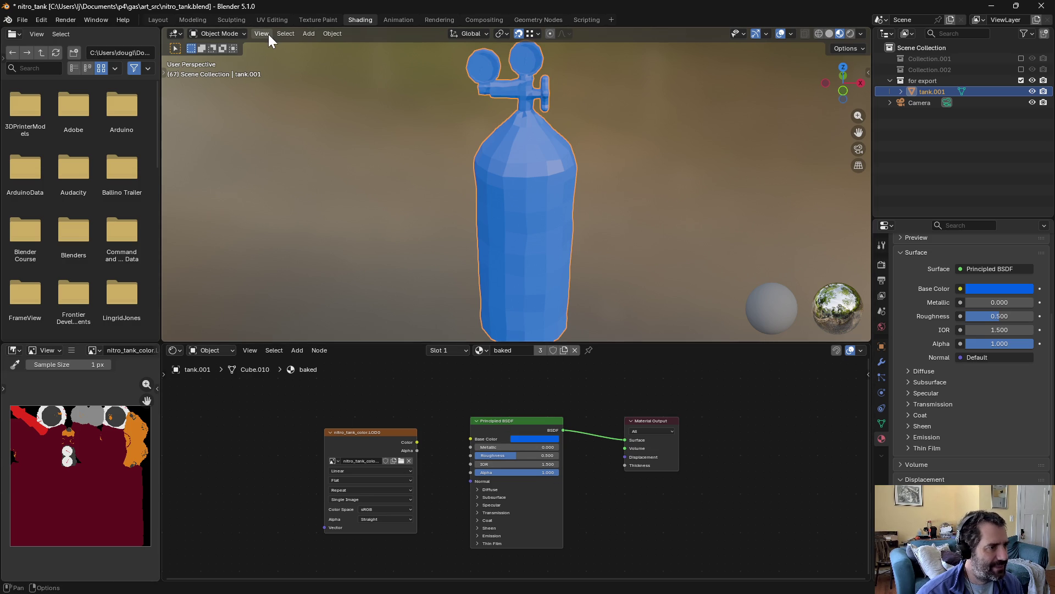
left_click(397, 429)
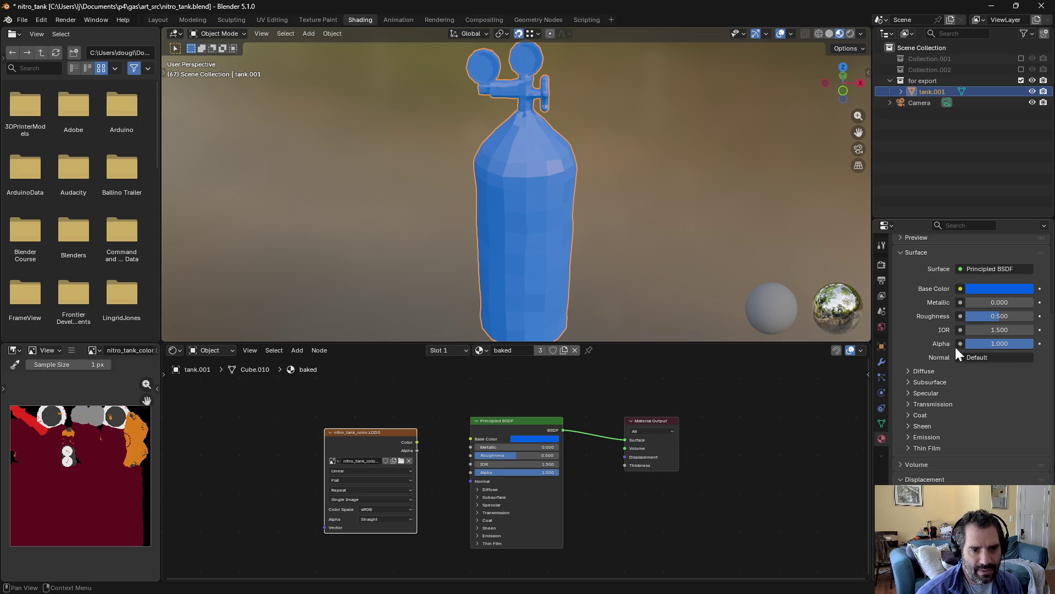
Step: Set the bake type to Combined in the render settings
left_click(881, 264)
scroll(951, 431, "down", 1)
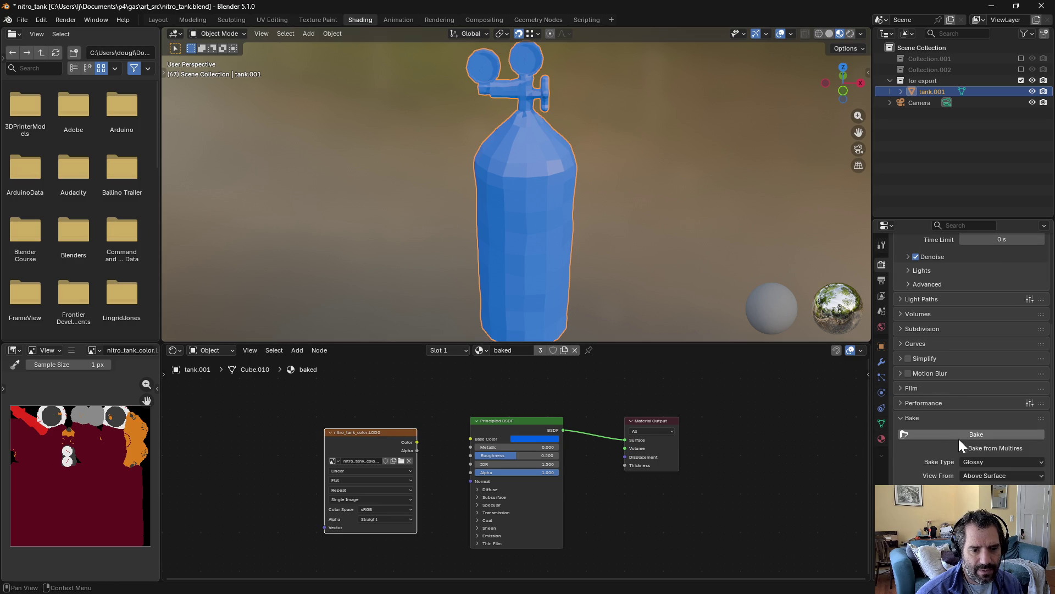
left_click(978, 458)
left_click(993, 316)
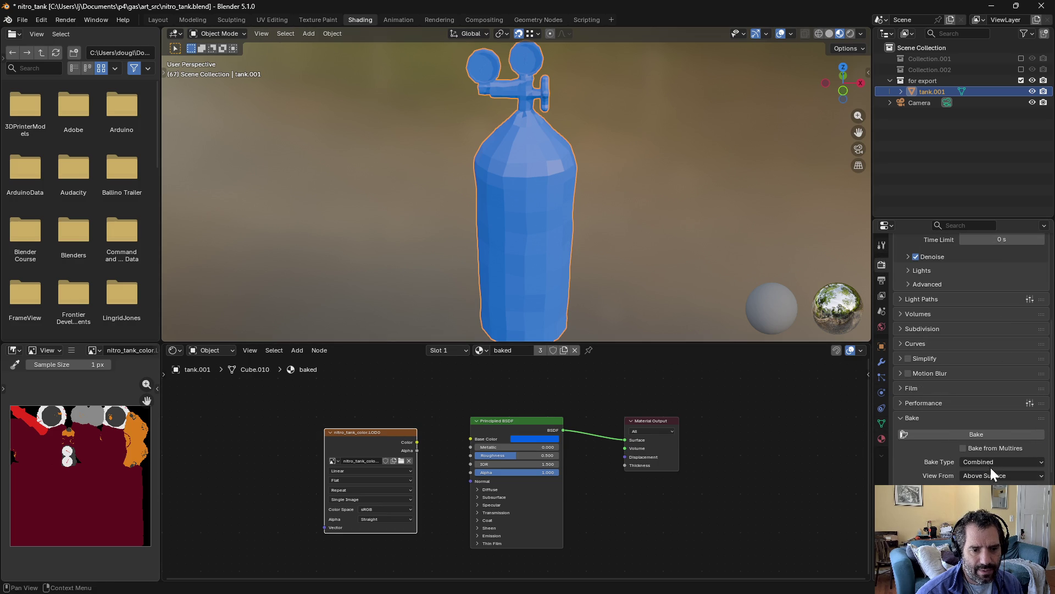
Step: Replace the foggy_forest world's environment texture with a plain full-white colour
left_click(883, 326)
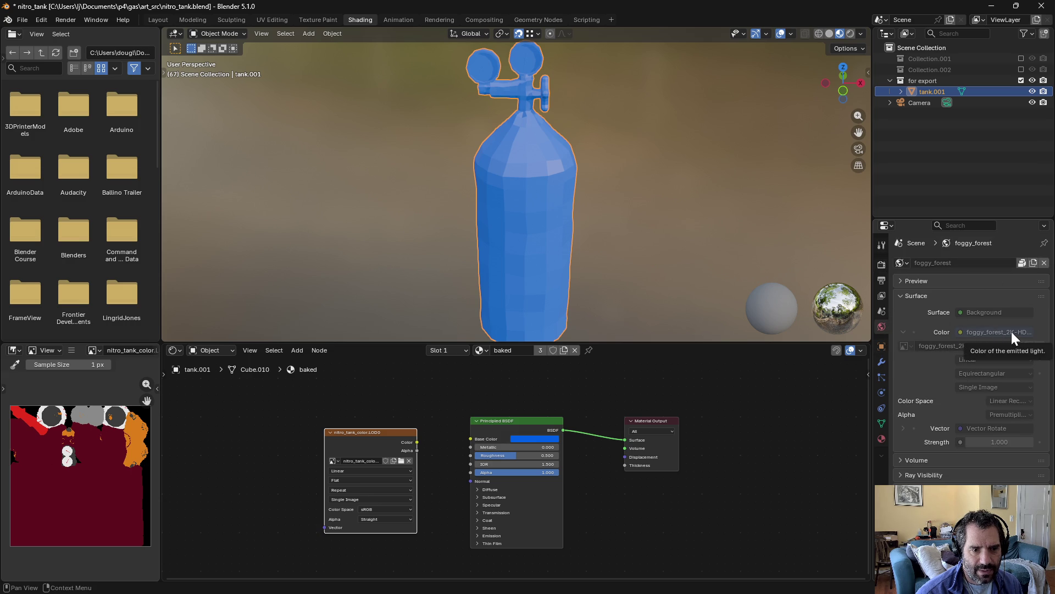
left_click(1024, 263)
left_click(1042, 350)
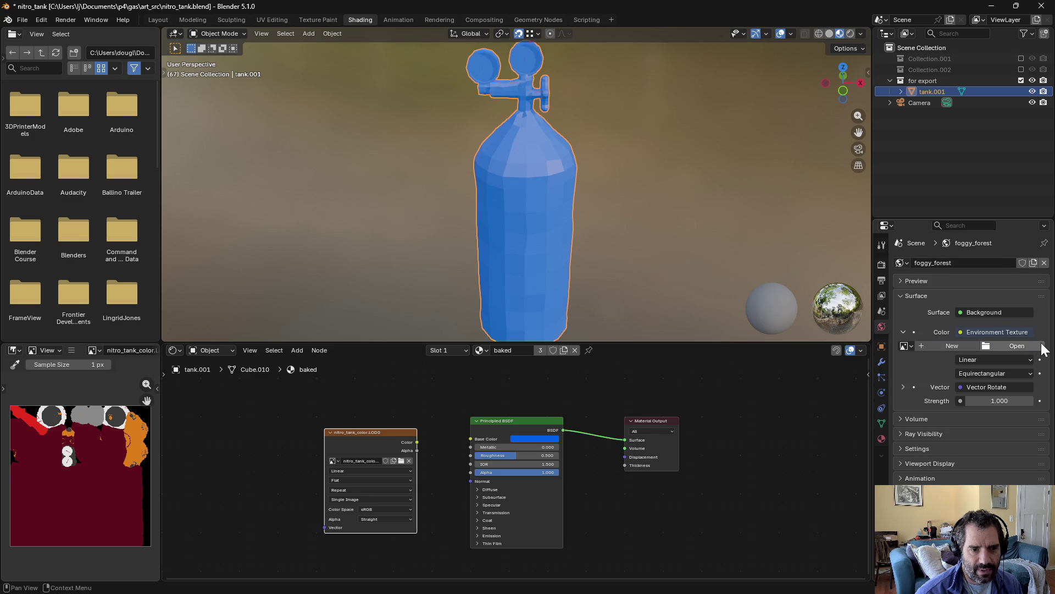
left_click(963, 330)
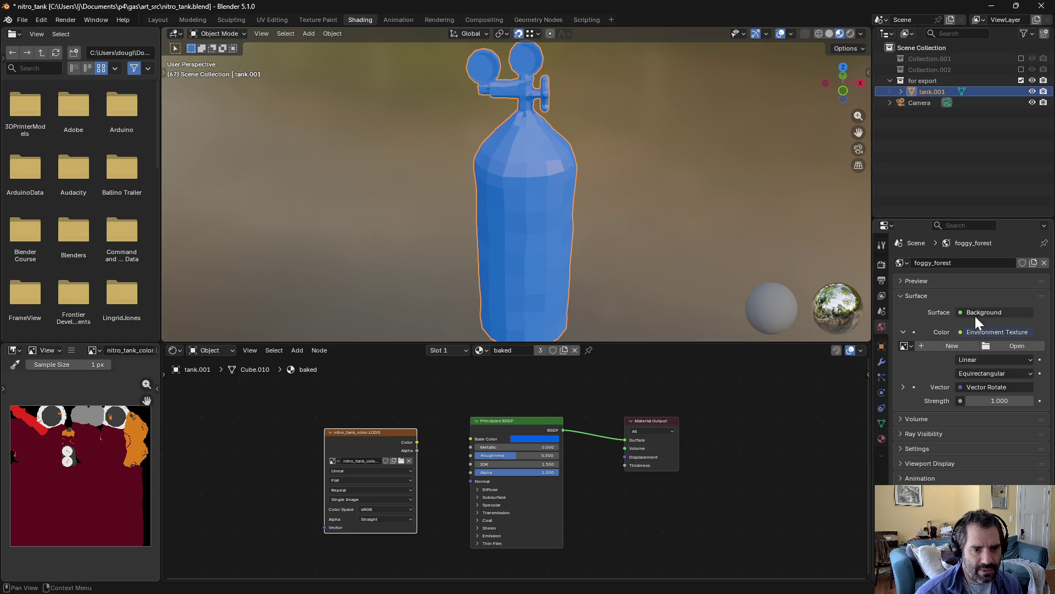
right_click(962, 331)
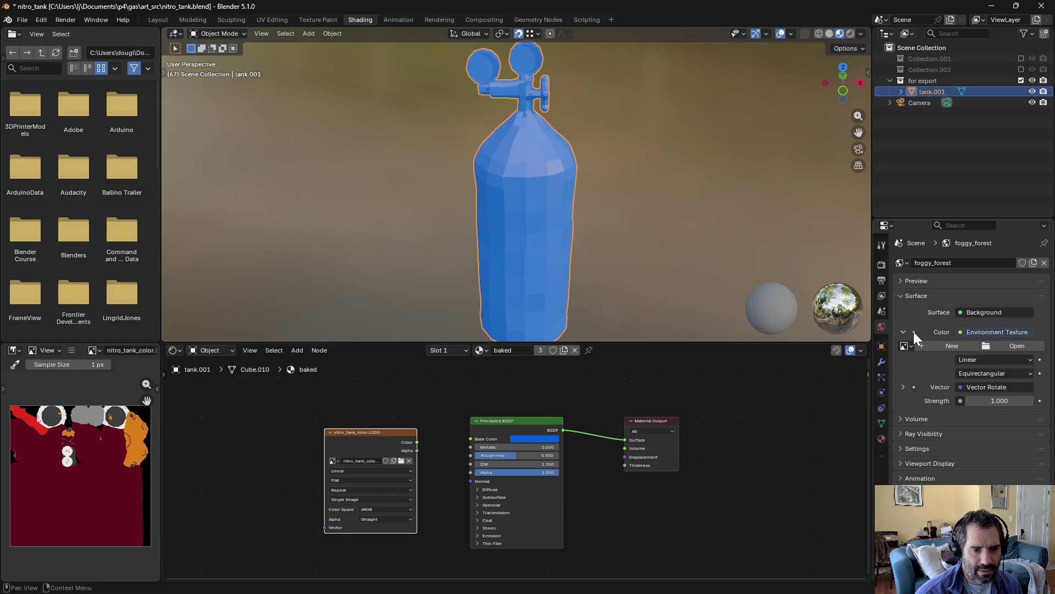
left_click(981, 331)
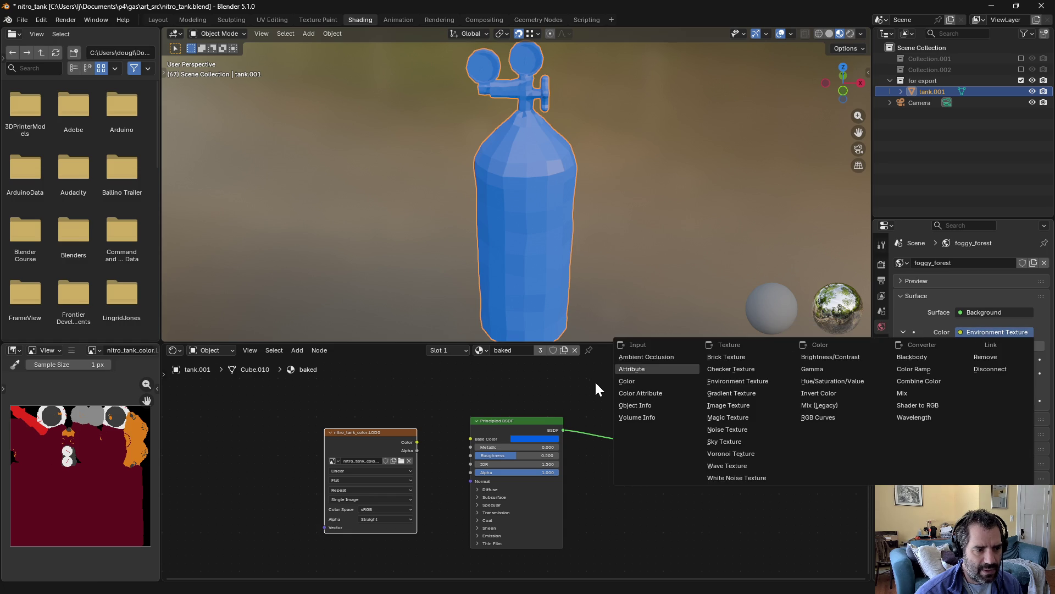
left_click(646, 380)
left_click_drag(1004, 401, 1028, 402)
left_click_drag(1041, 348, 1041, 341)
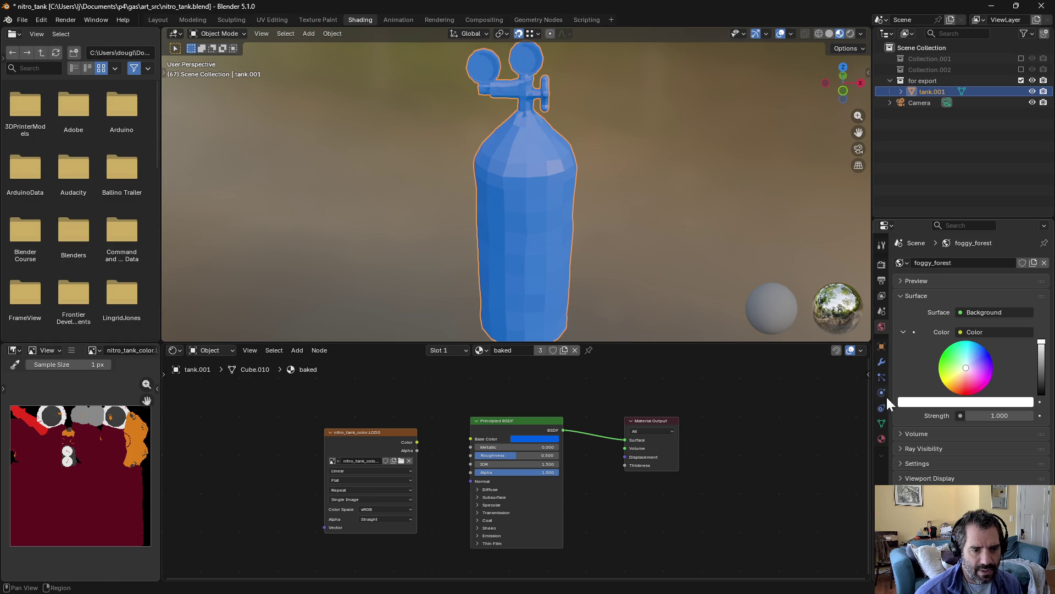
Step: Preview rendered shading, then exclude 'for export' and enable Collection.002 to show the red tank
left_click(882, 265)
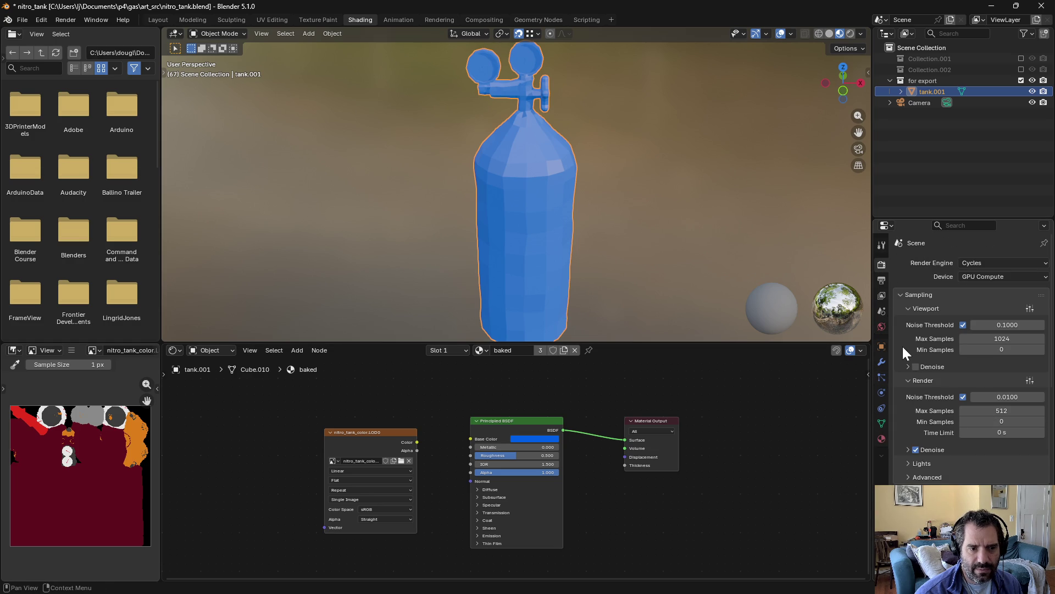
left_click(849, 34)
left_click(828, 33)
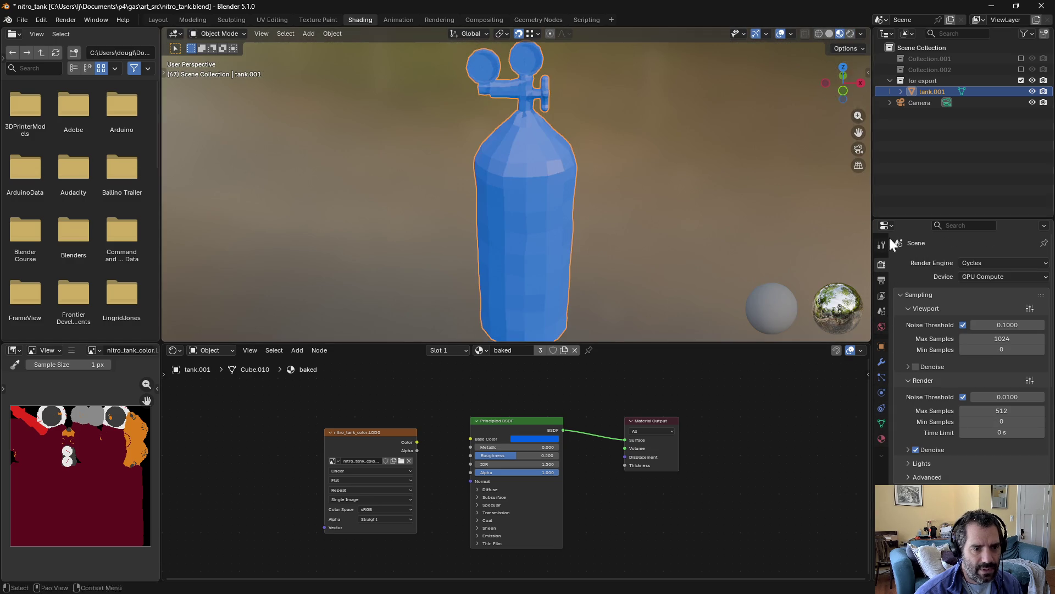
scroll(919, 454, "down", 8)
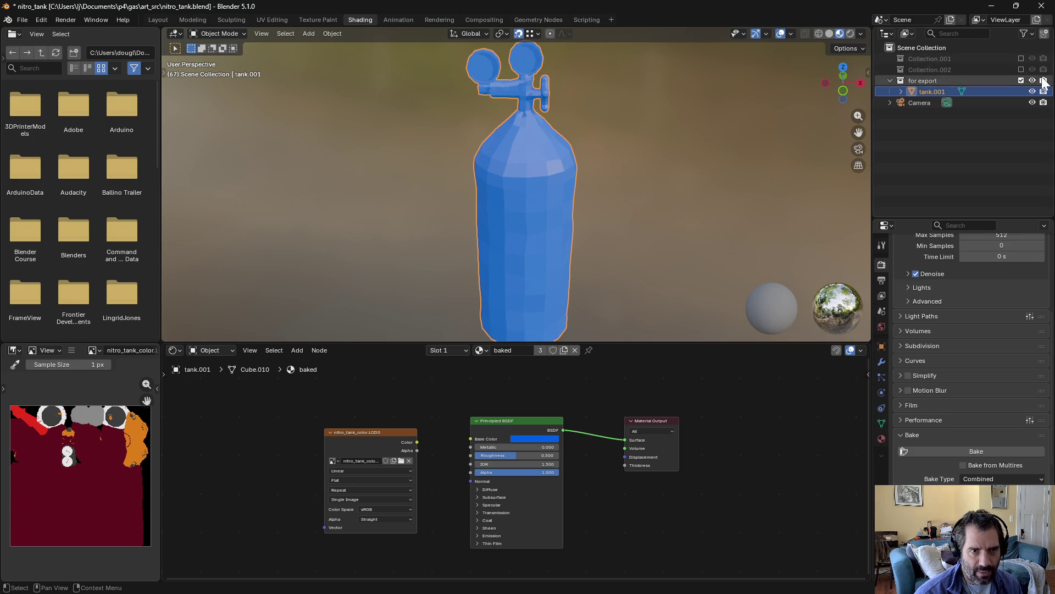
left_click(1021, 81)
left_click(1021, 69)
left_click(916, 79)
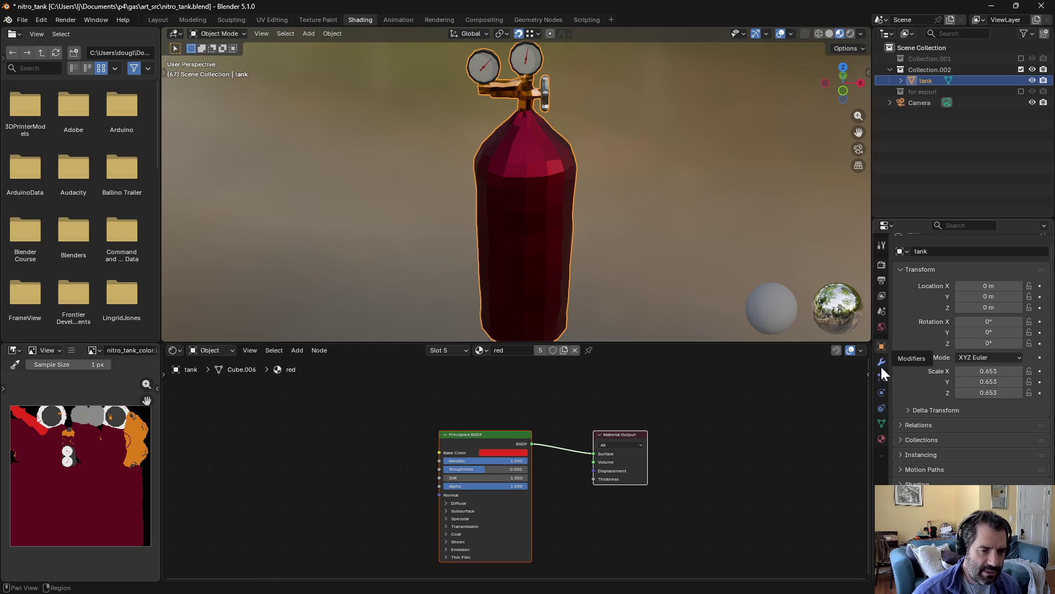
Step: Set Metallic to 0 on the white and red materials and save the file
left_click(882, 438)
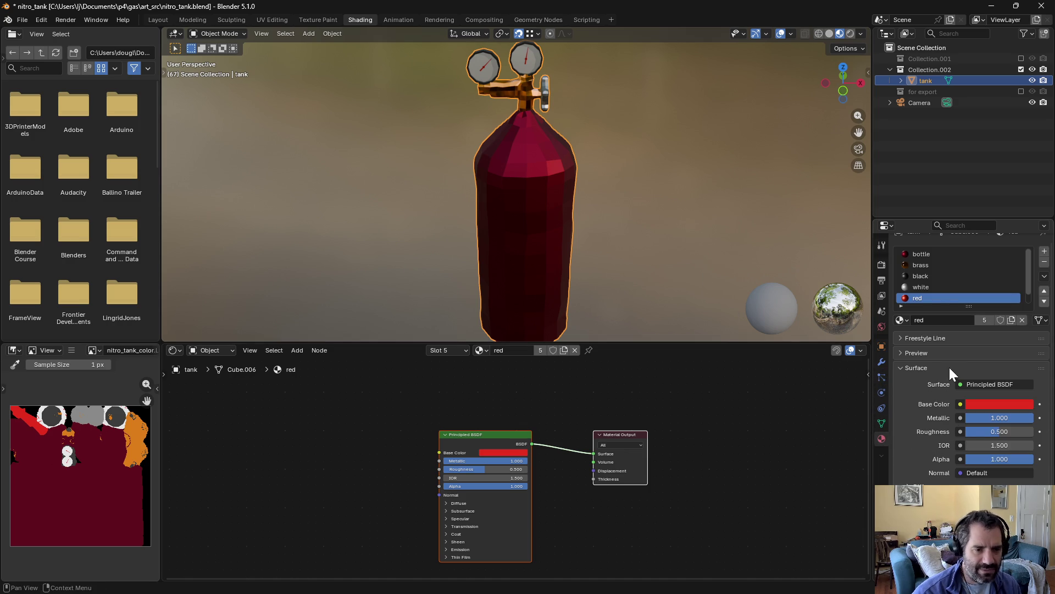
left_click(934, 287)
mouse_move(1013, 417)
left_mouse_down()
mouse_move(967, 417)
mouse_move(979, 415)
left_mouse_up()
left_click(933, 274)
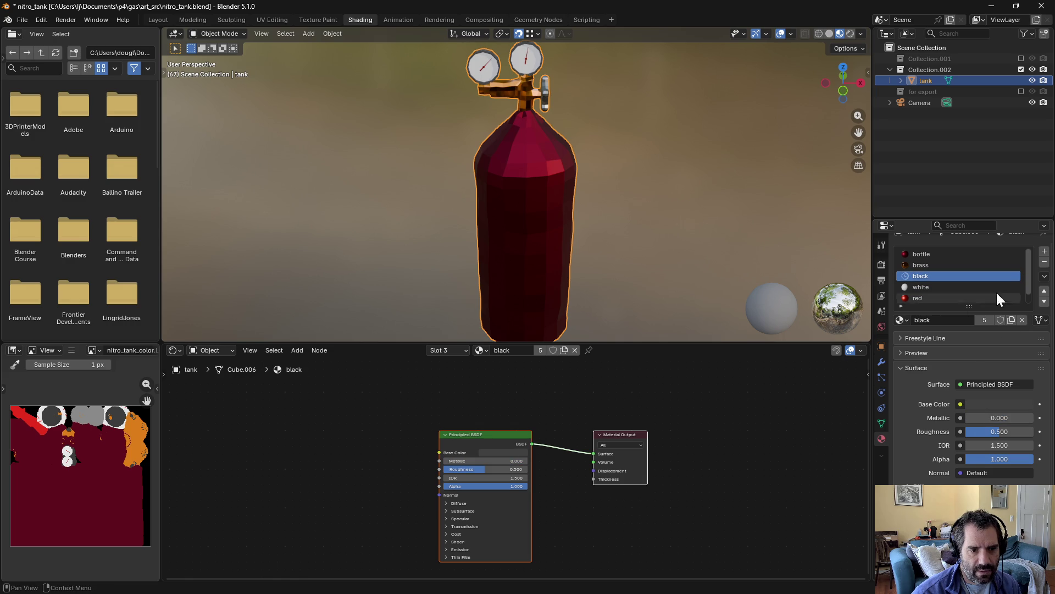
left_click(918, 296)
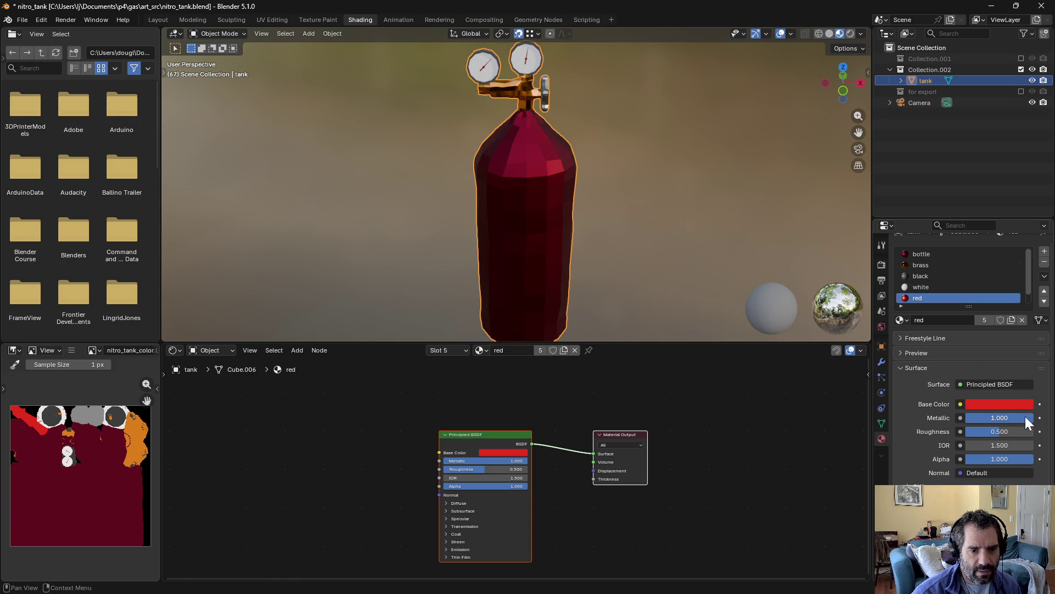
left_click_drag(1025, 417, 965, 418)
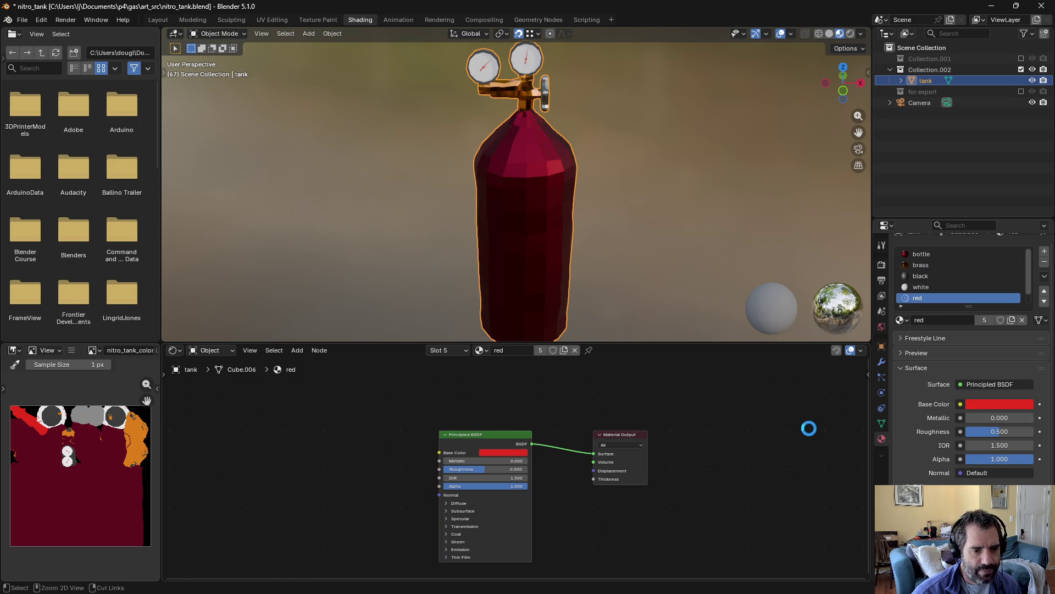
key("ctrl+s")
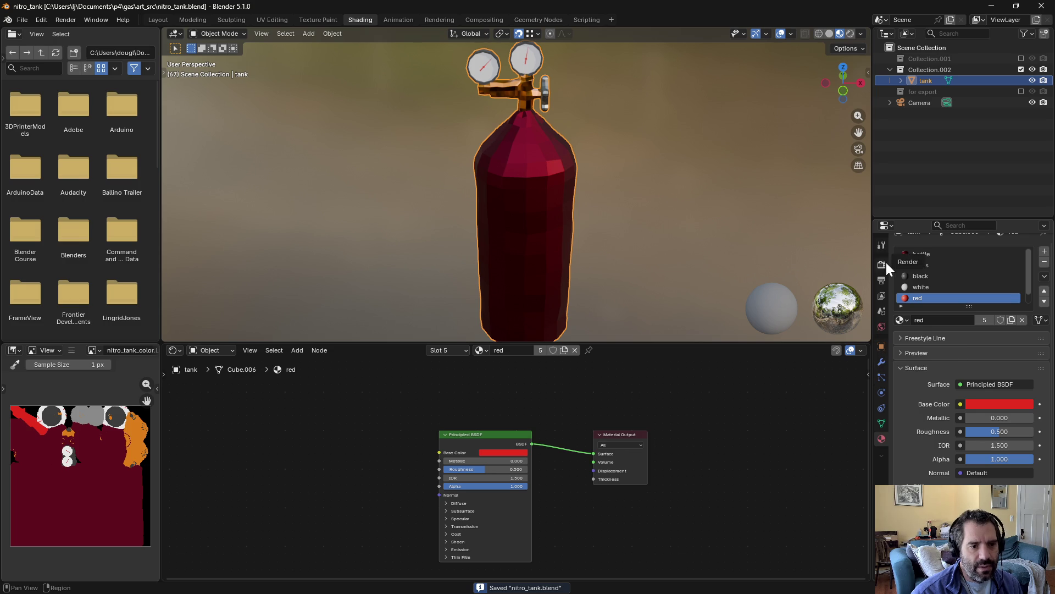
Step: Expand and re-enable the 'for export' collection
left_click(881, 264)
left_click(891, 92)
left_click(1021, 92)
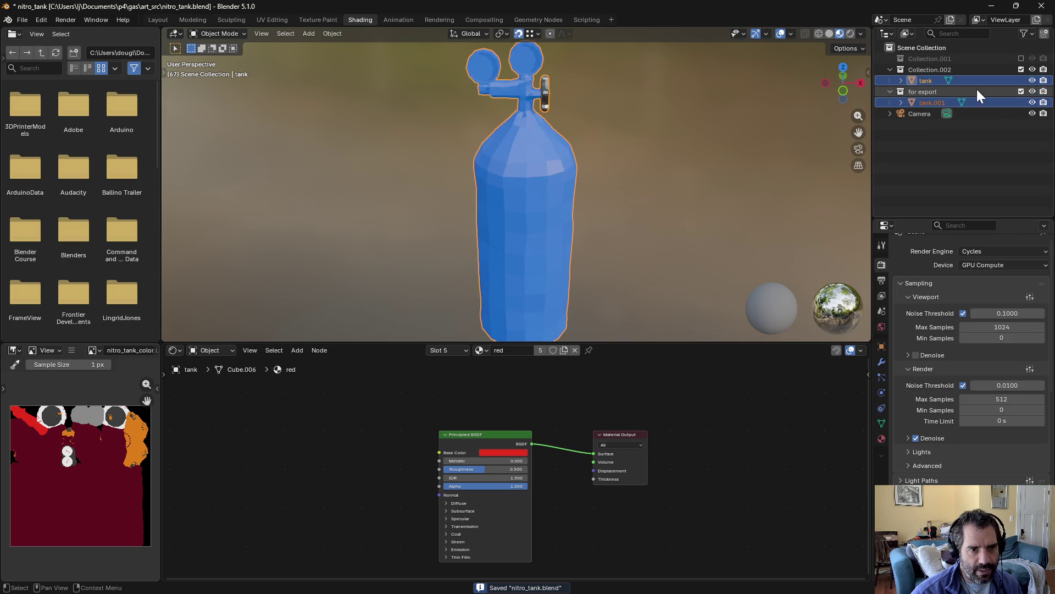
Step: With tank.001's image node active, enable Direct and Transmission contributions and bake
left_click(928, 103)
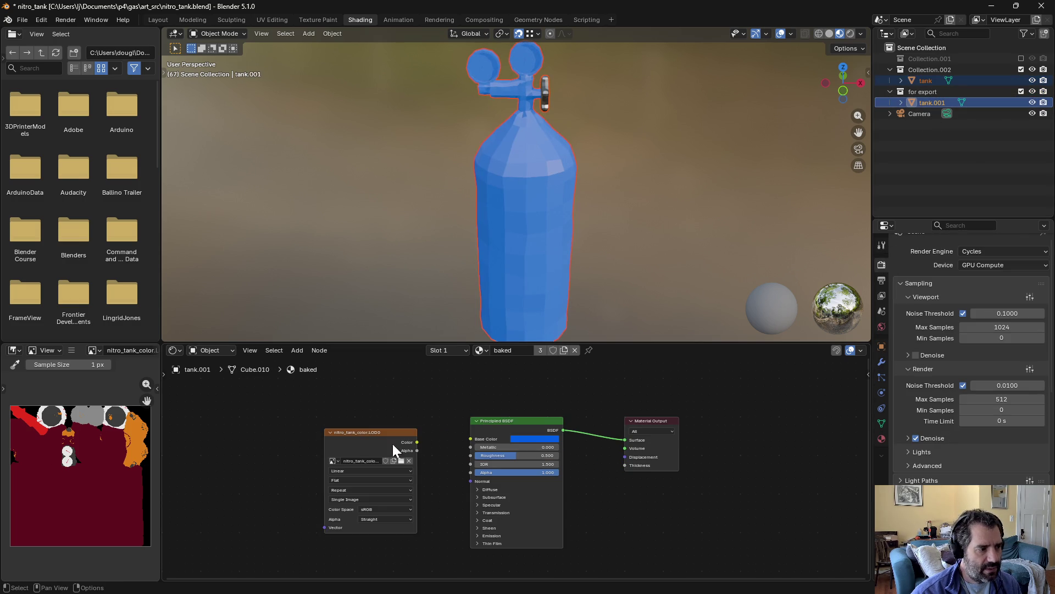
left_click(359, 432)
scroll(935, 466, "down", 4)
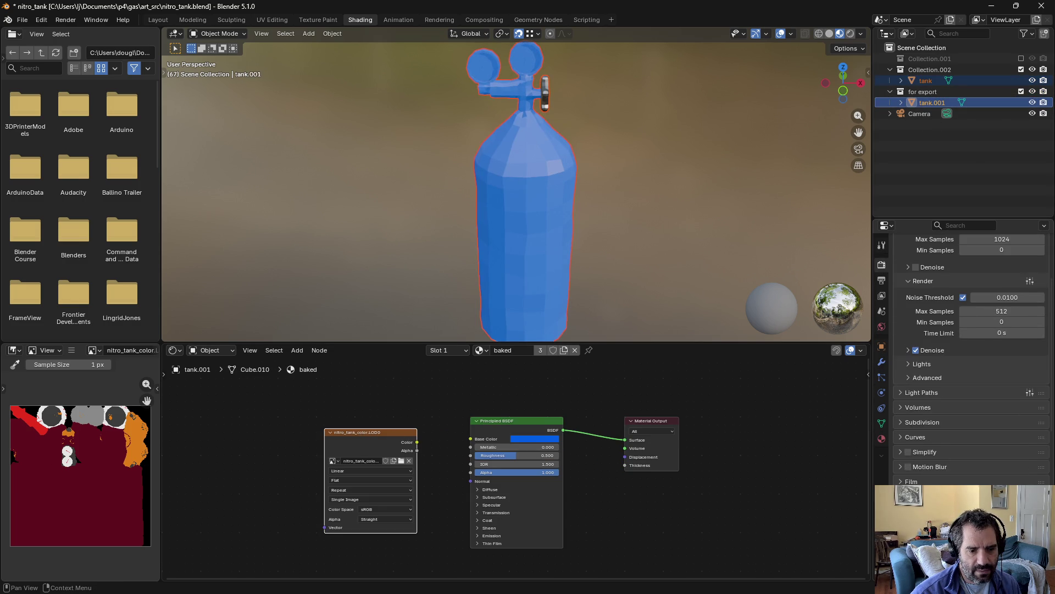
scroll(971, 358, "down", 8)
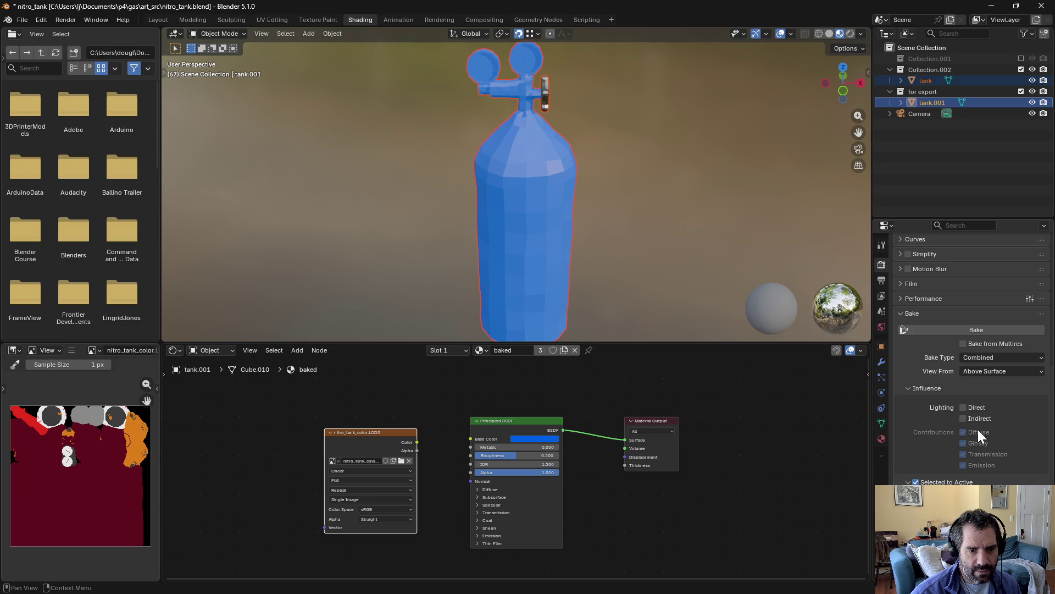
left_click(971, 409)
left_click(963, 454)
left_click(969, 330)
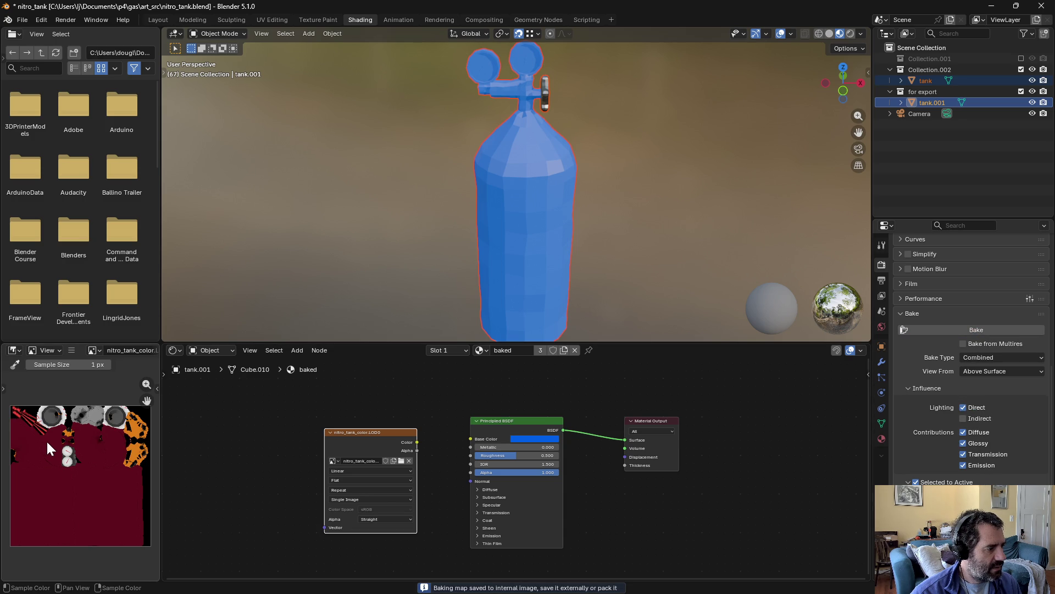
Step: Preview the baked colour through Base Color, then remove that link again
scroll(54, 444, "up", 4)
scroll(57, 449, "down", 5)
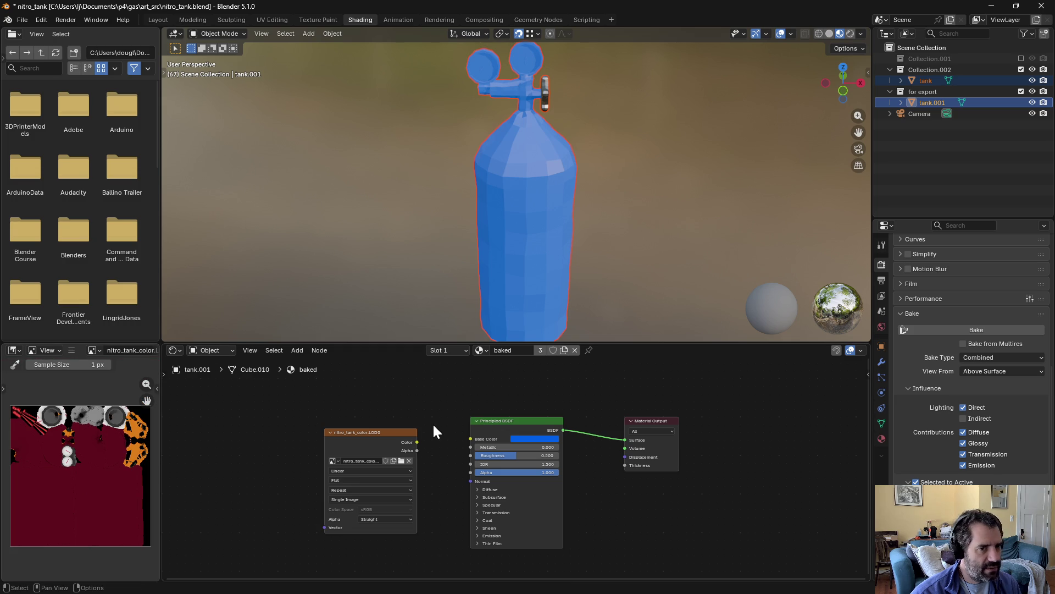
left_click_drag(417, 442, 477, 438)
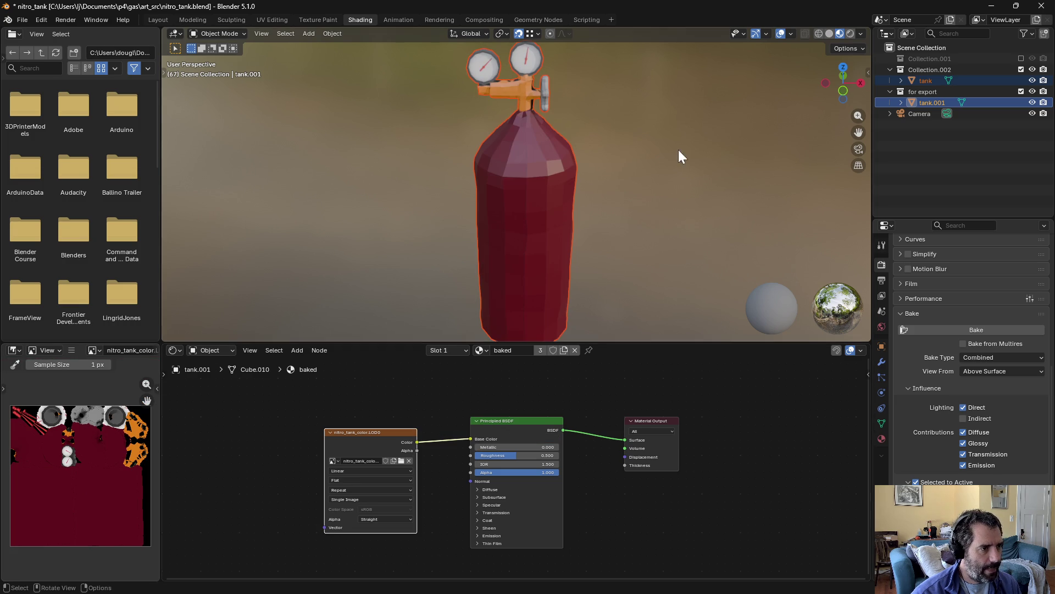
scroll(670, 138, "up", 2)
right_click_drag(445, 416, 448, 454, "ctrl")
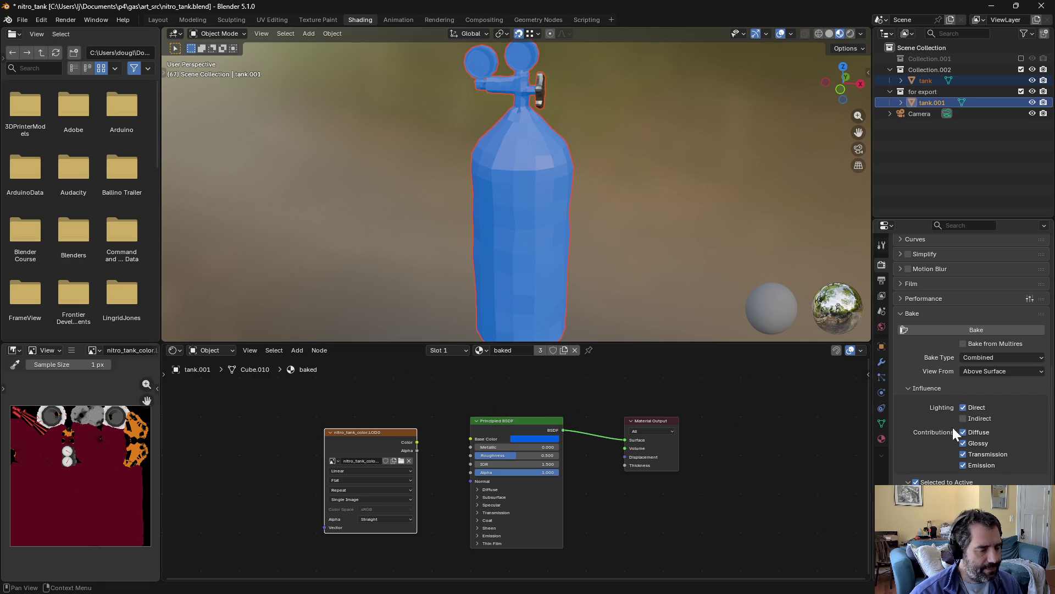
Step: Save the baked colour image as nitro_tank_color.LOD0.png
left_click(71, 350)
mouse_move(91, 374)
left_click(200, 273)
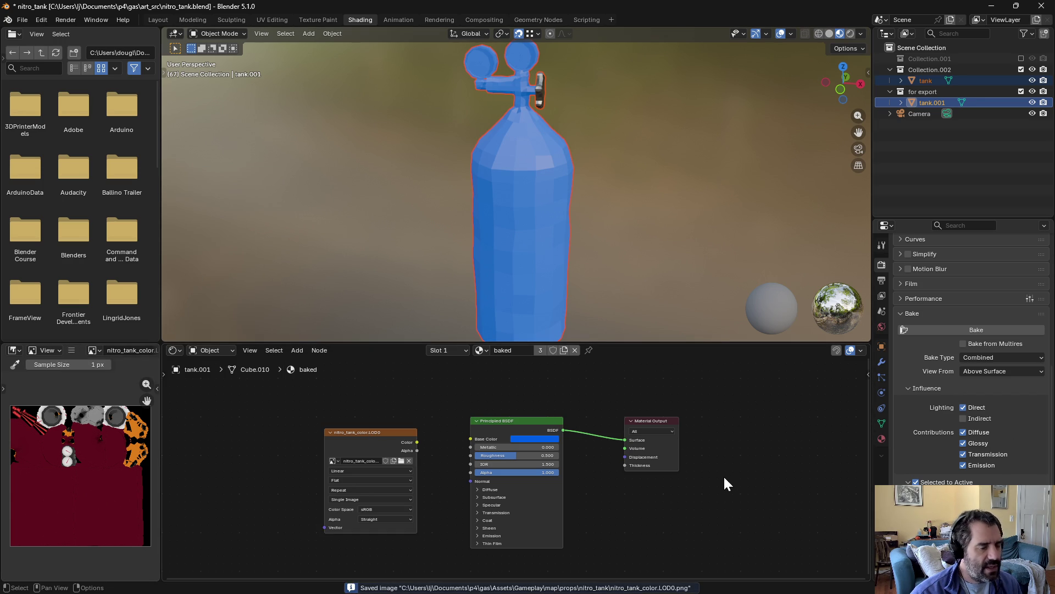
left_click(70, 352)
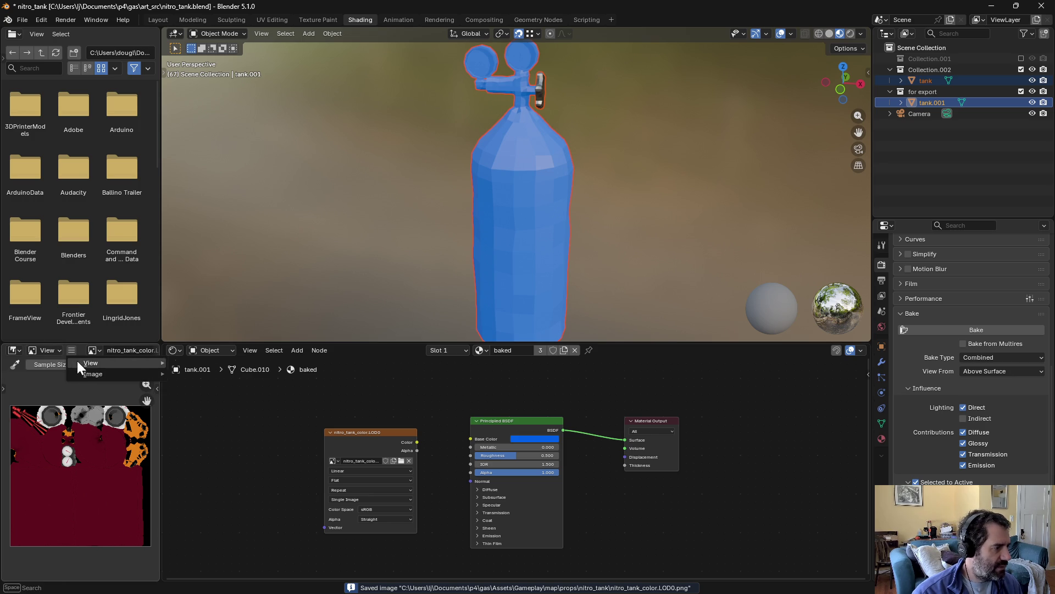
Step: Create a new image named roughness and assign it to the texture node
mouse_move(81, 368)
left_click(205, 173)
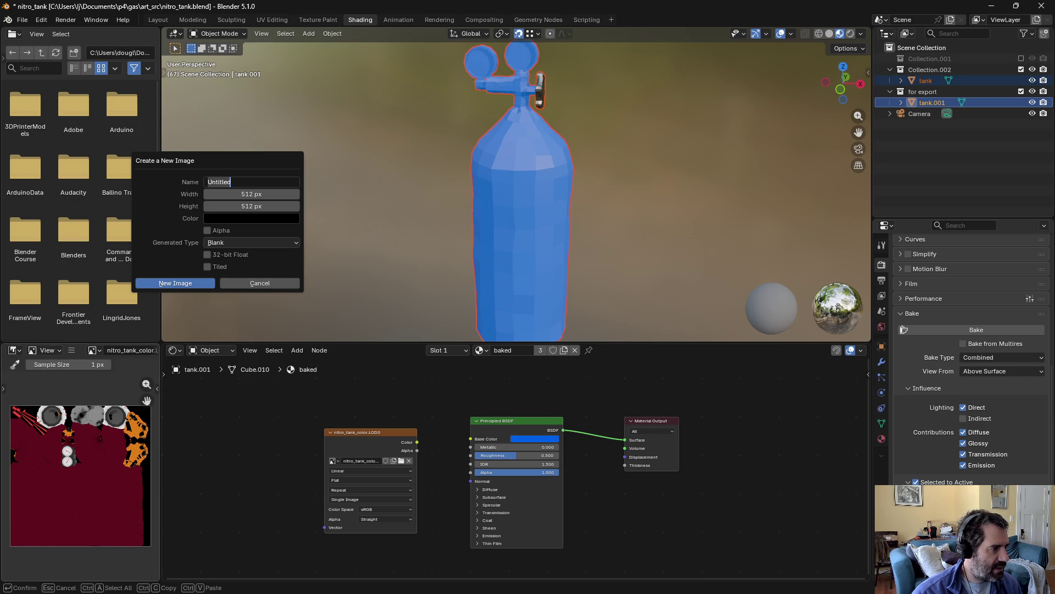
type("roughness")
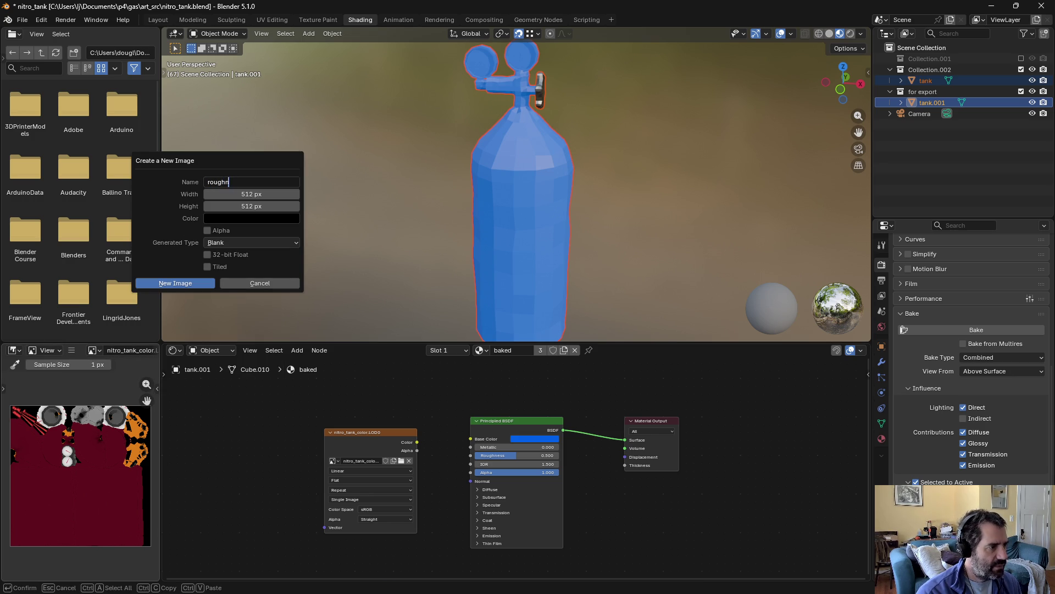
key("Return")
left_click(186, 283)
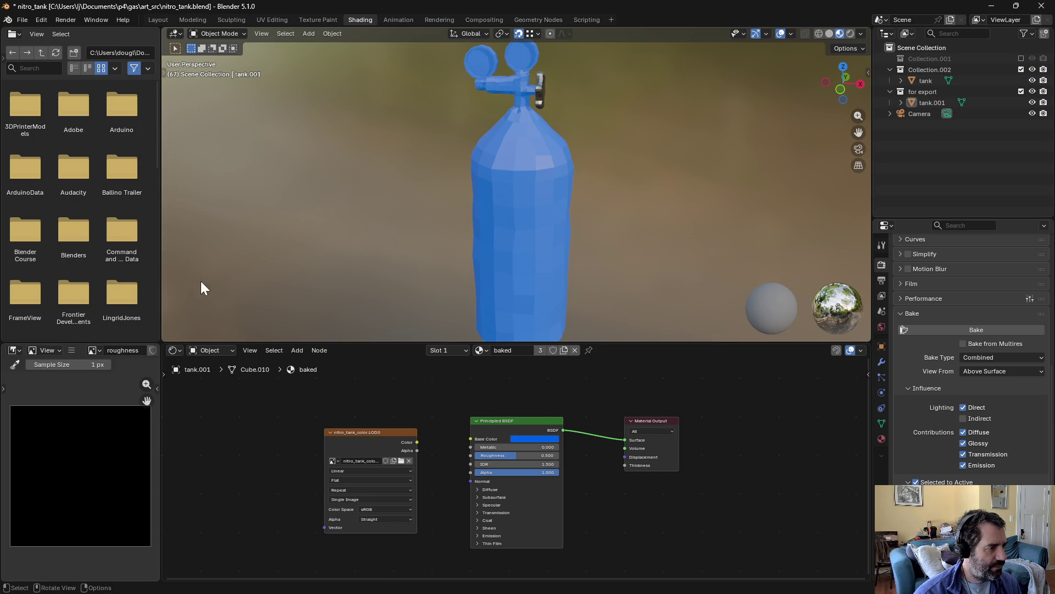
left_click(335, 450)
left_click(334, 461)
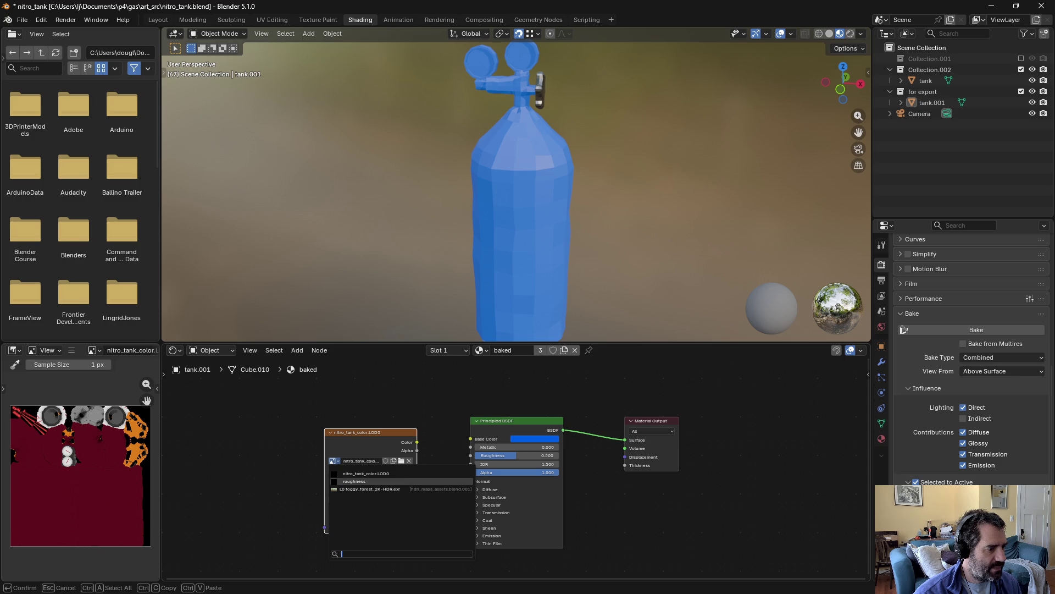
left_click(354, 481)
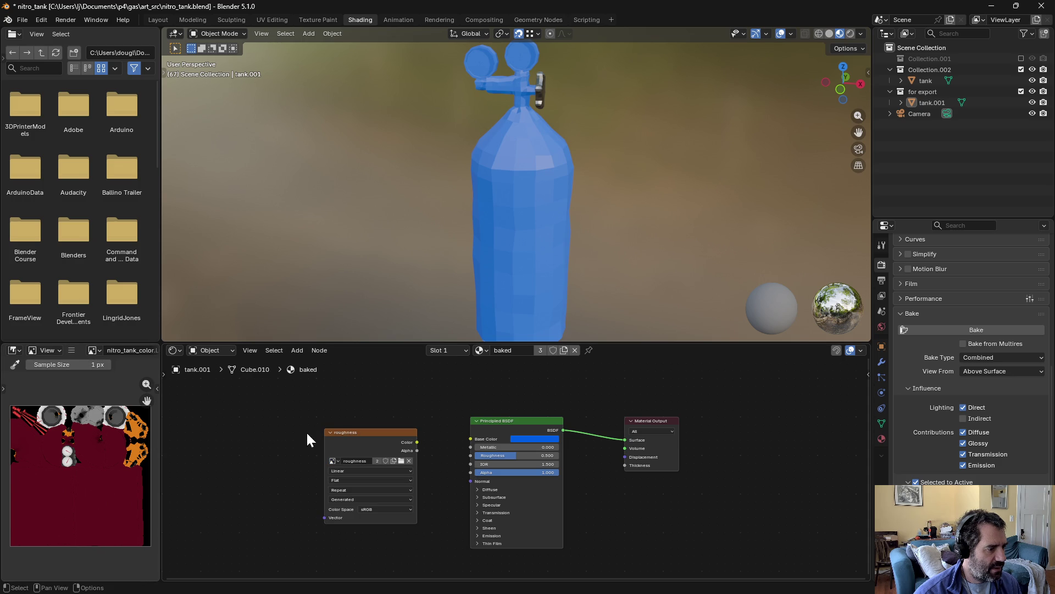
Step: Set the bake type to Roughness and bake from the original tank onto tank.001
left_click(330, 440)
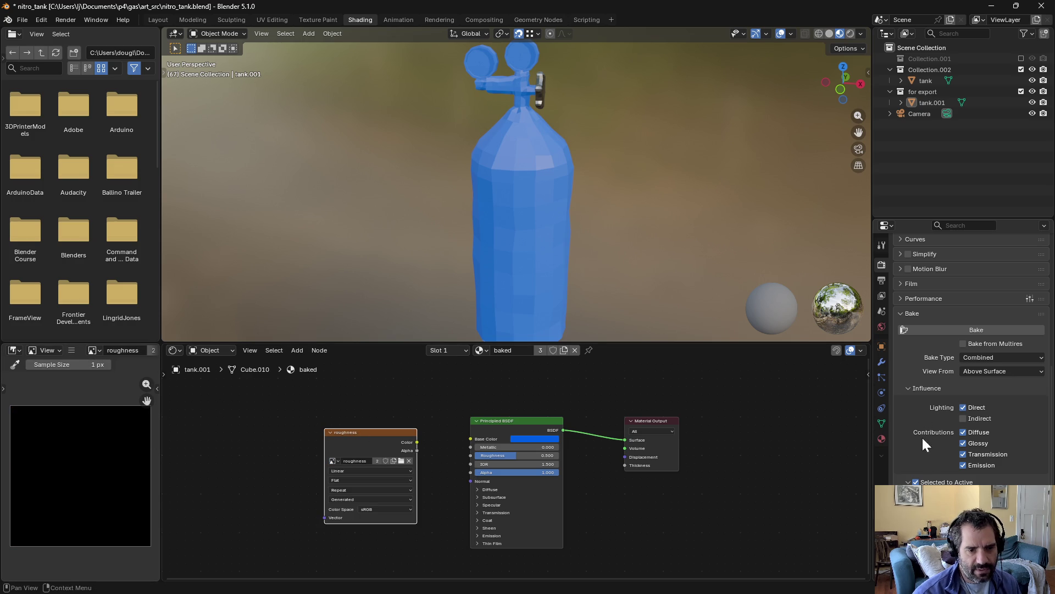
left_click(968, 358)
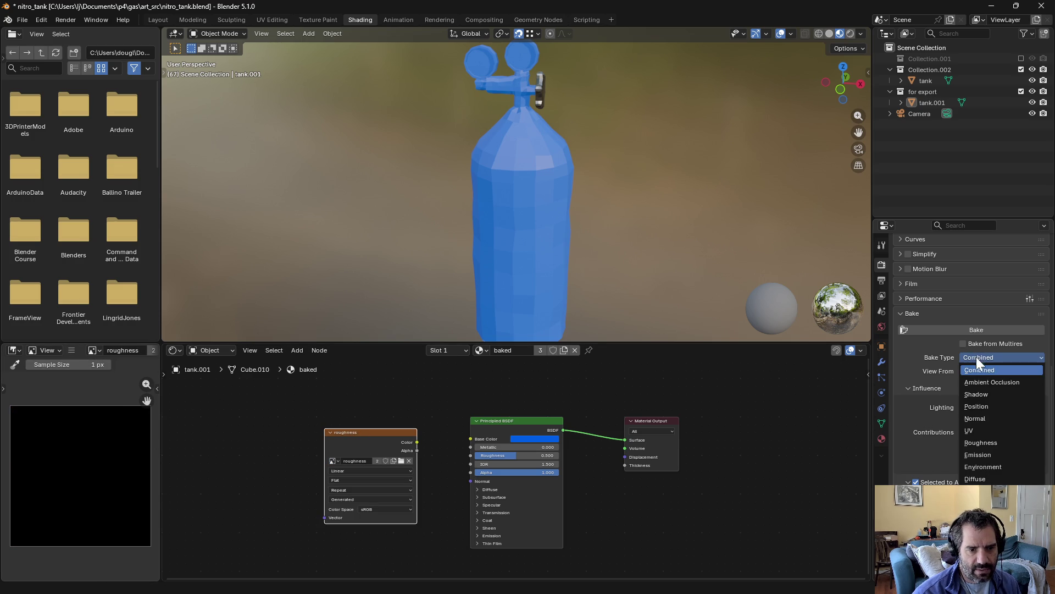
left_click(979, 442)
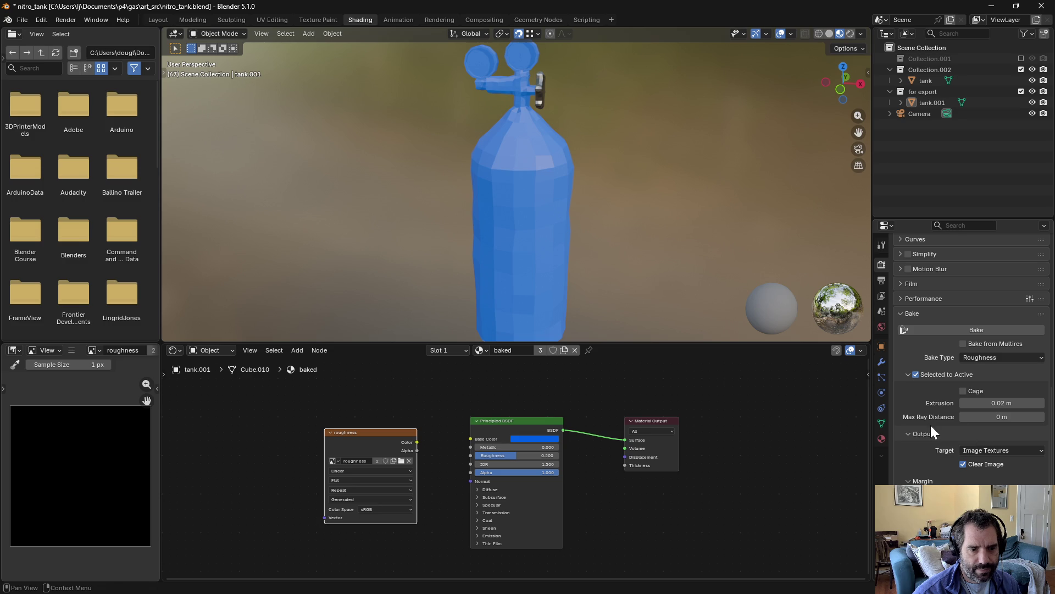
left_click(973, 329)
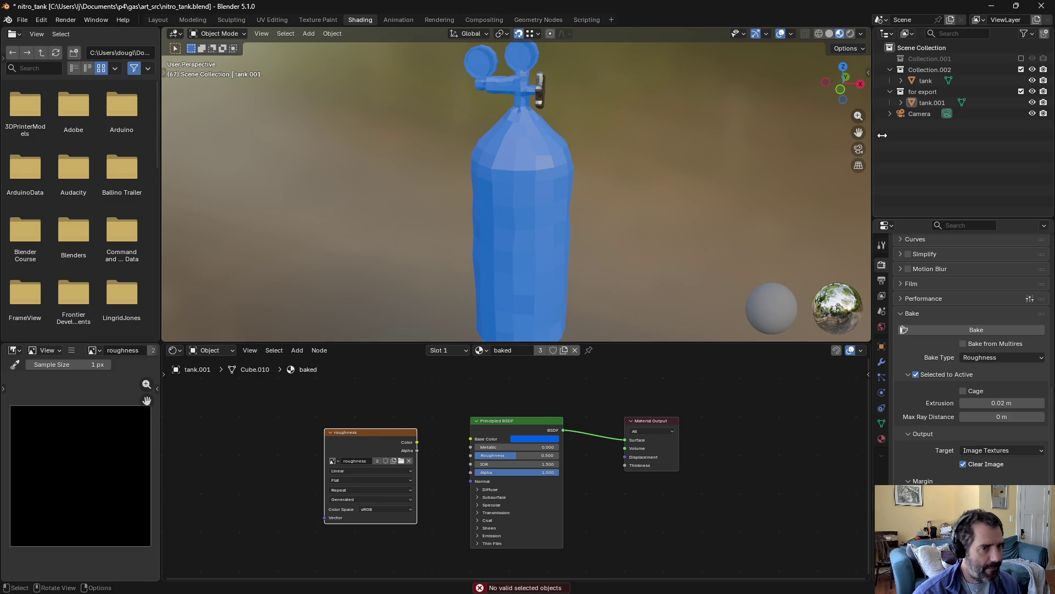
left_click(926, 80)
left_click(930, 102, "ctrl")
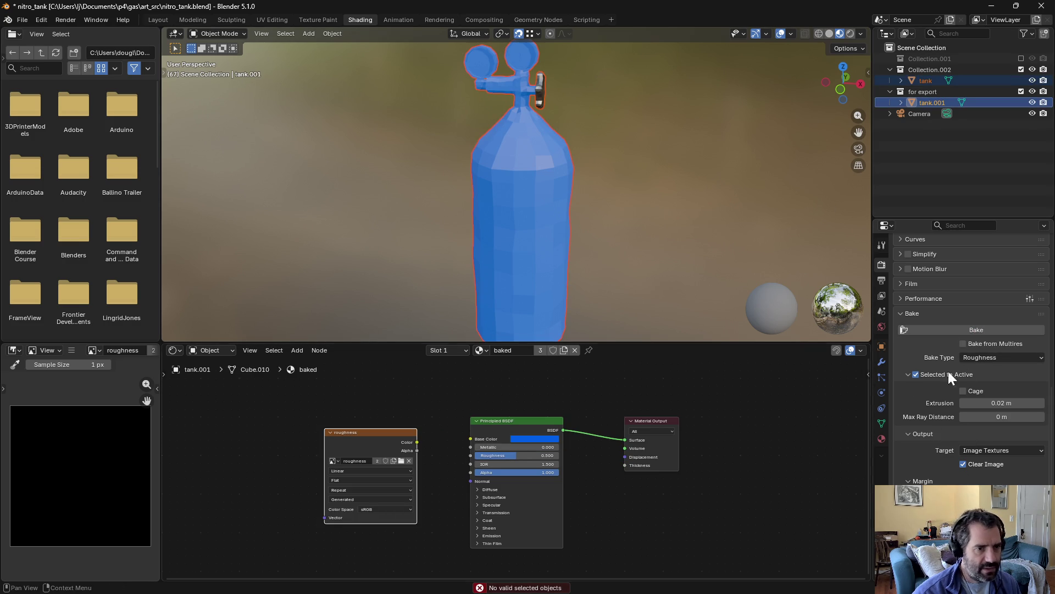
left_click(976, 329)
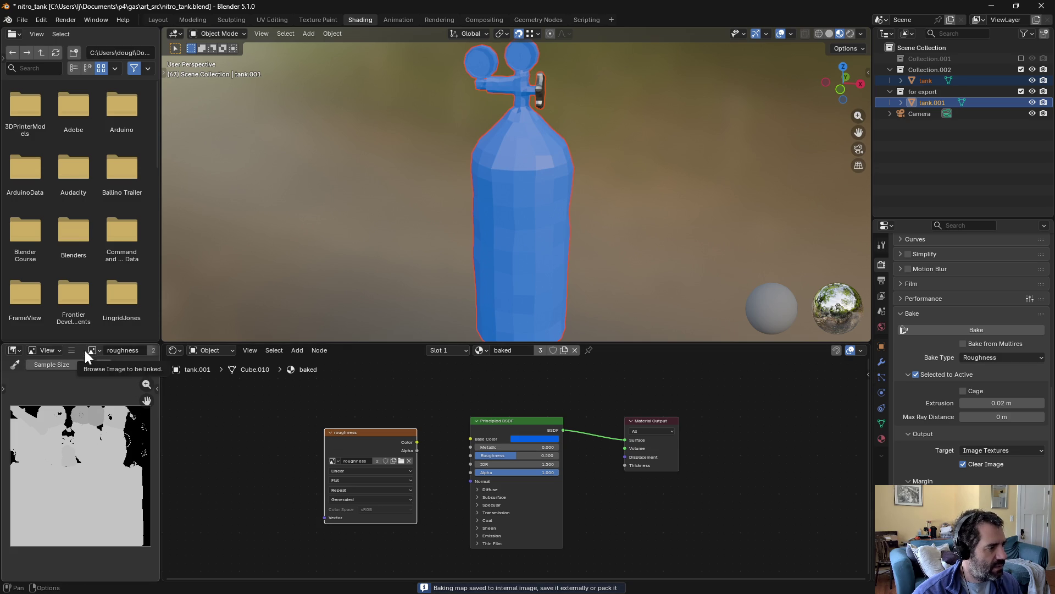
Step: Create a new blank image named metal
left_click(73, 349)
mouse_move(86, 376)
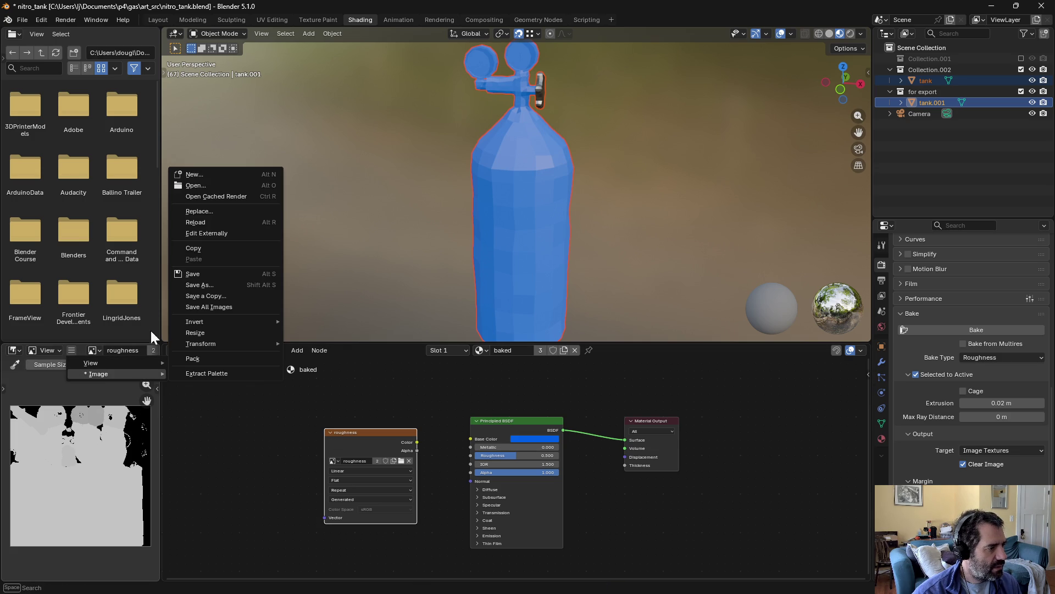
left_click(192, 173)
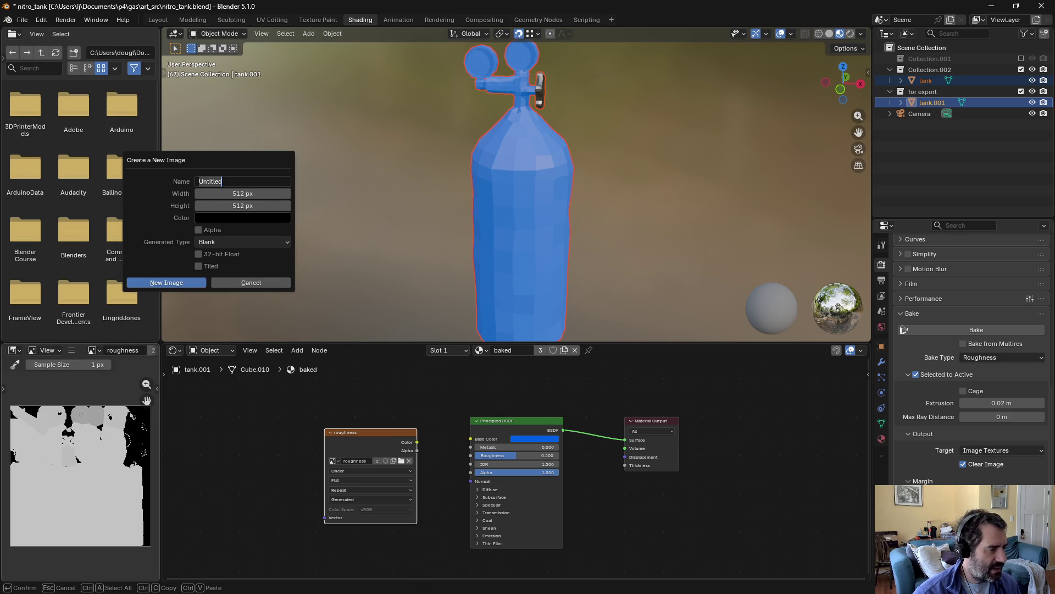
type("metal")
left_click(187, 282)
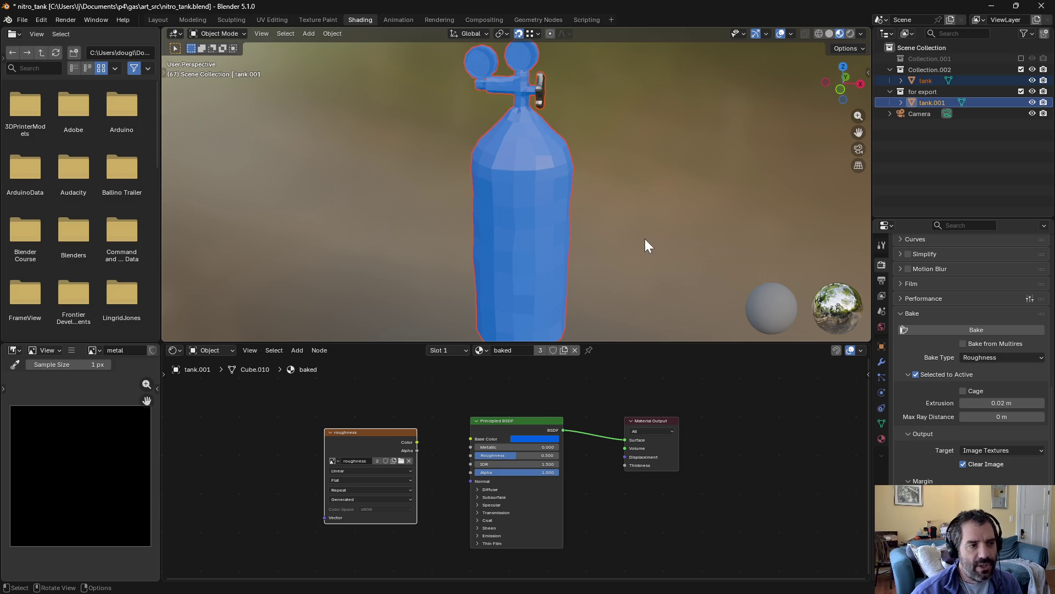
Step: Frame the selected tank in the view and hide the camera
left_click(935, 84)
left_click(934, 105)
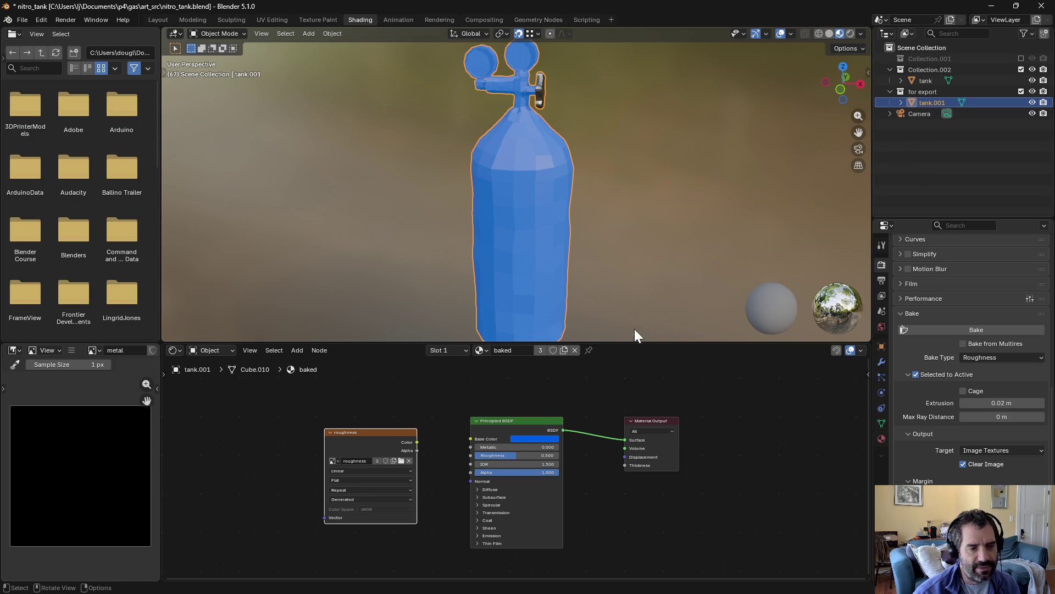
scroll(656, 209, "down", 1)
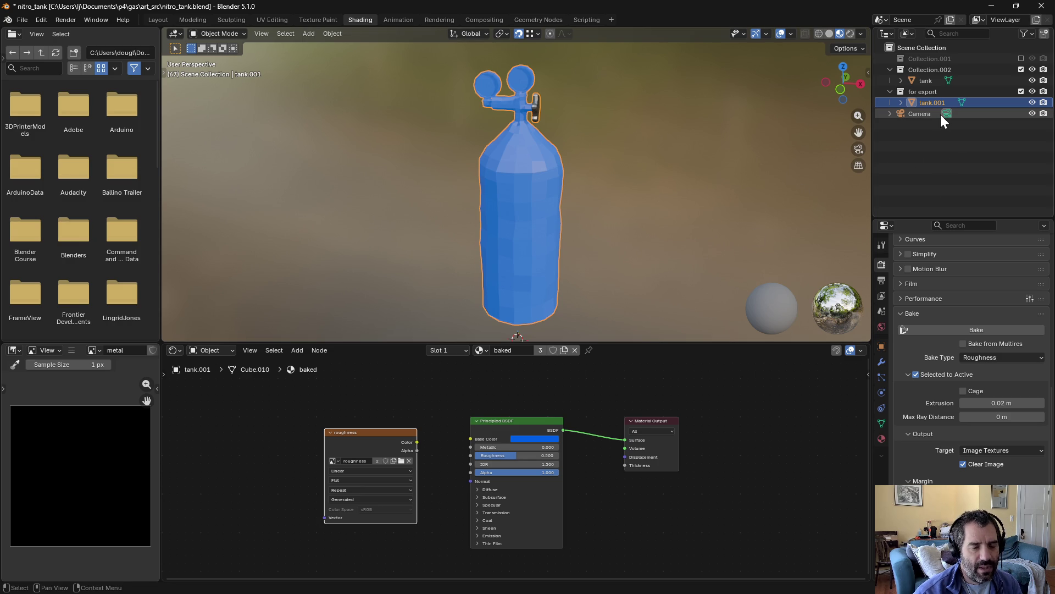
scroll(503, 274, "down", 10)
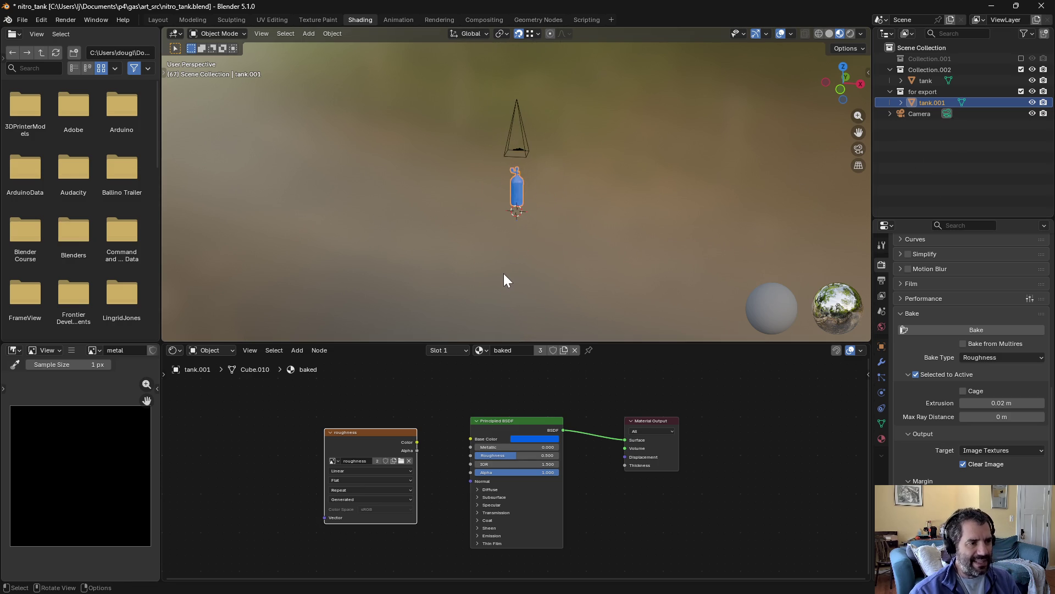
scroll(545, 199, "down", 1)
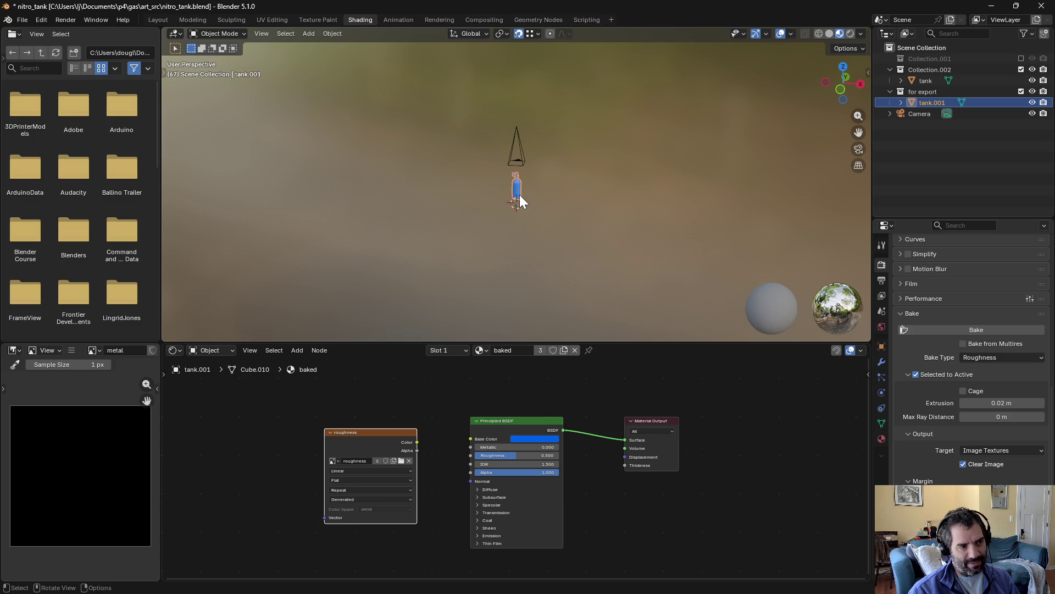
key("KP_Decimal")
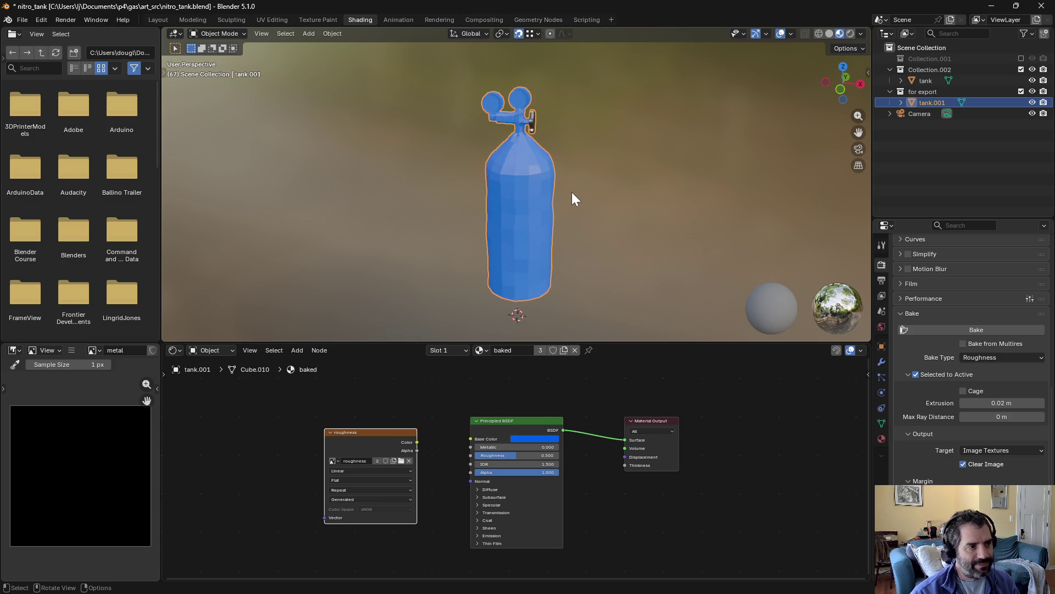
left_click(1034, 114)
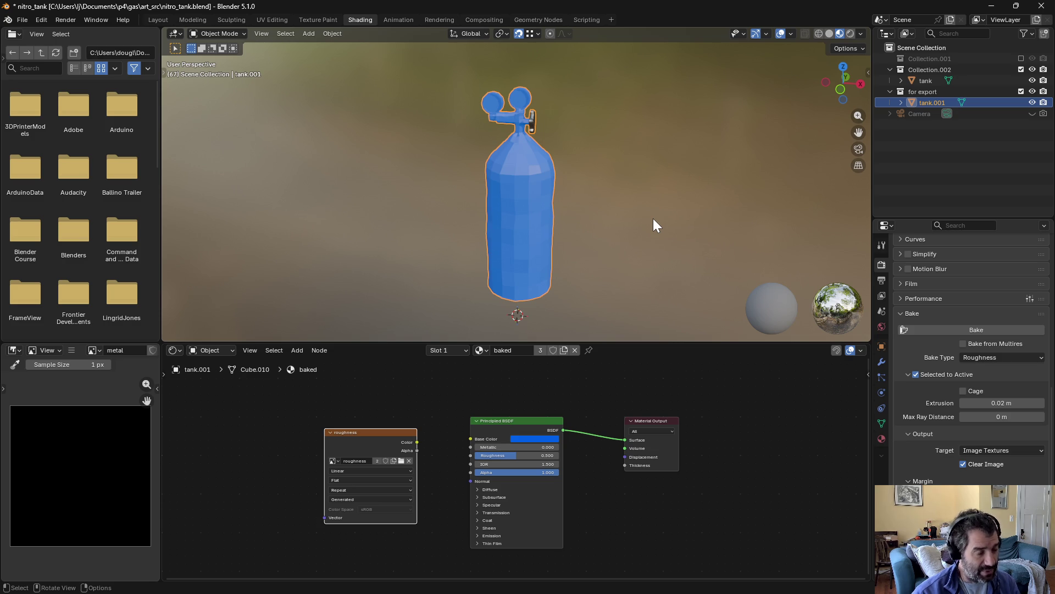
Step: Select the original tank and switch to its bottle material
left_click(931, 161)
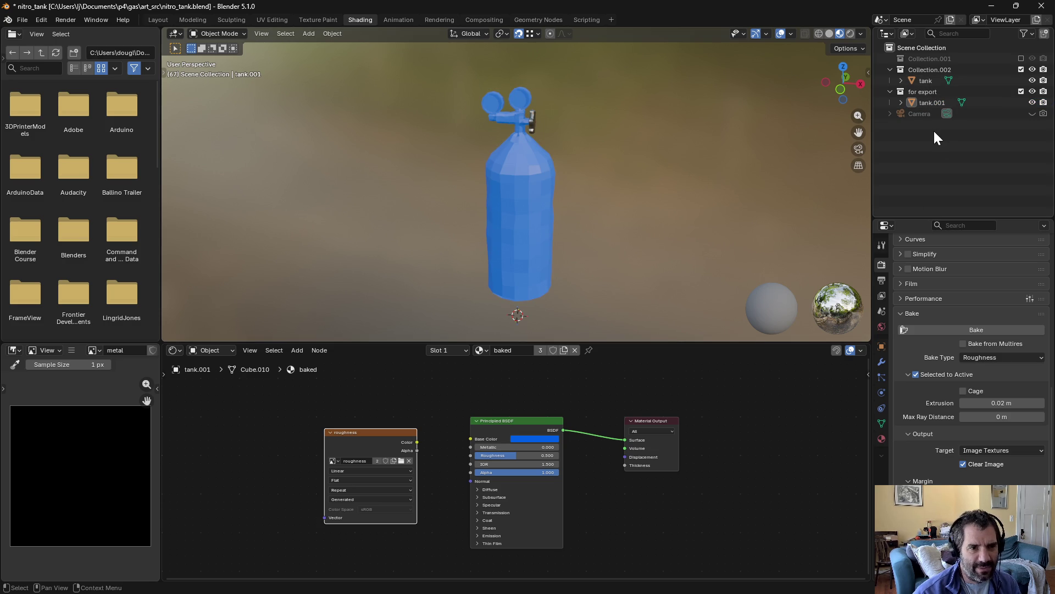
left_click(933, 102)
left_click(924, 81)
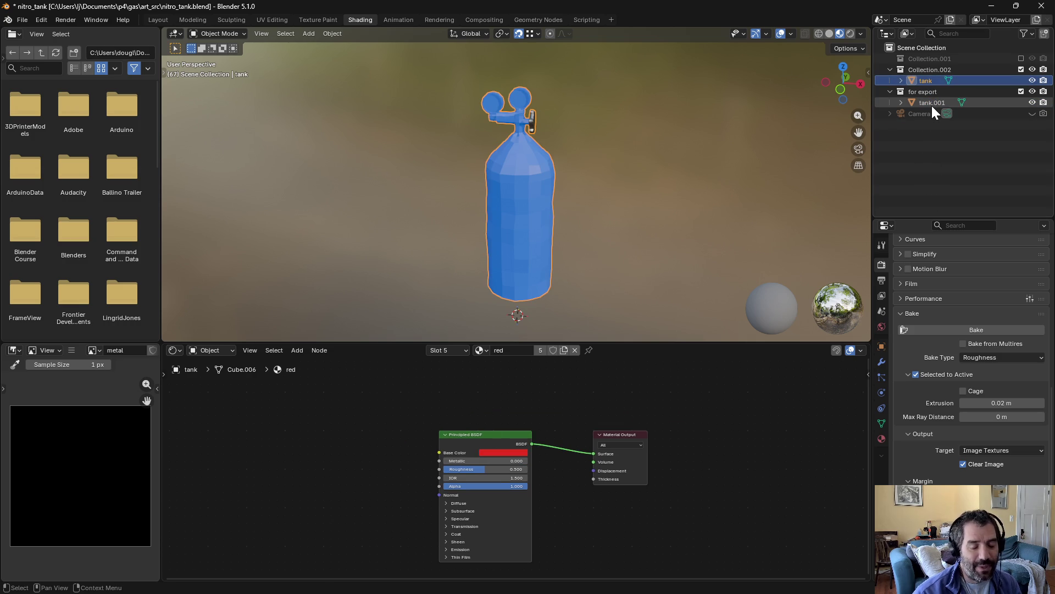
left_click(929, 102)
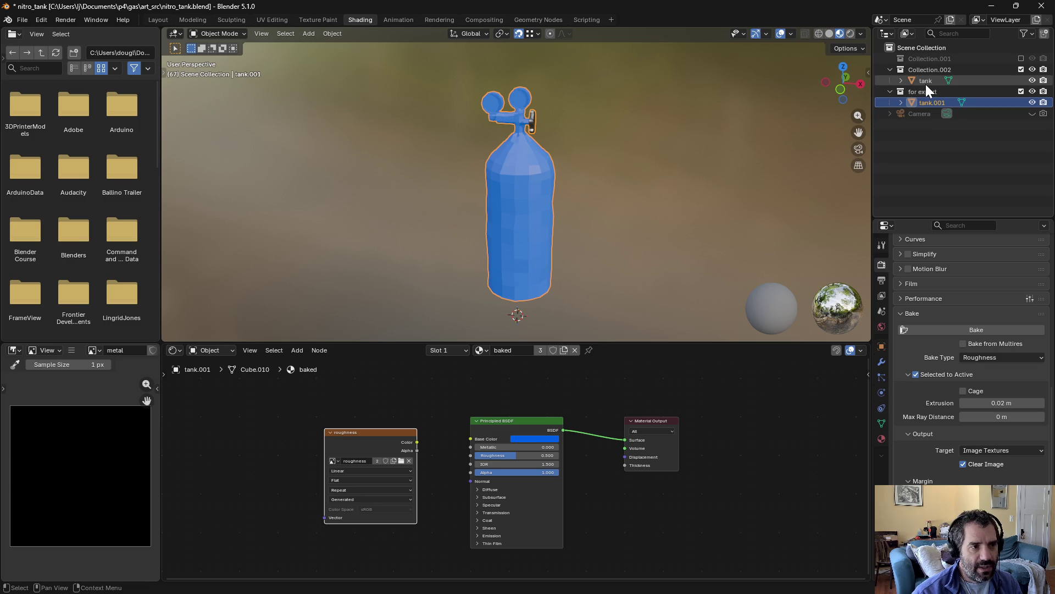
left_click(926, 83)
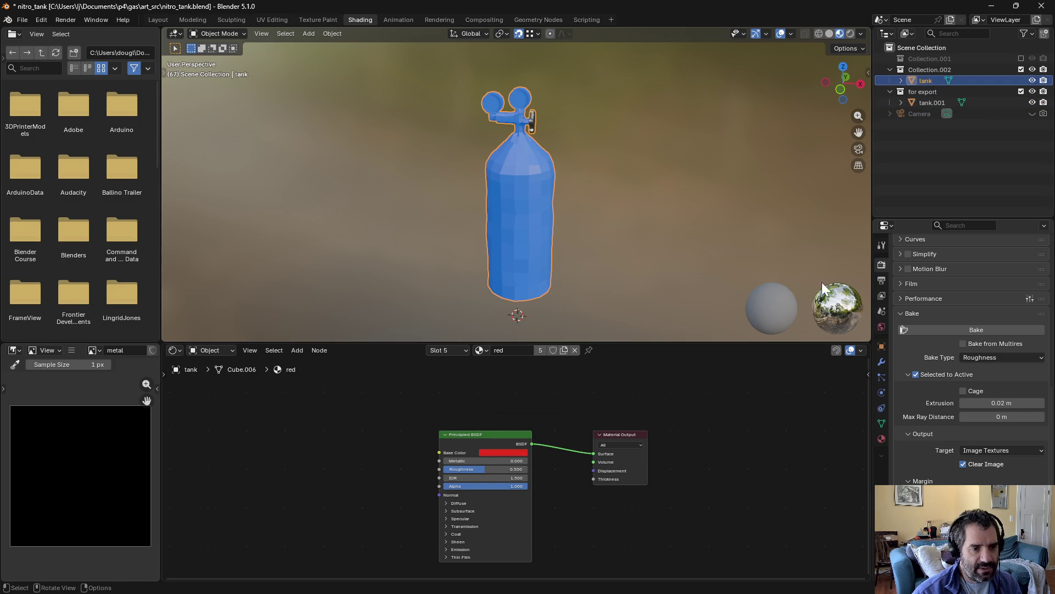
left_click(881, 438)
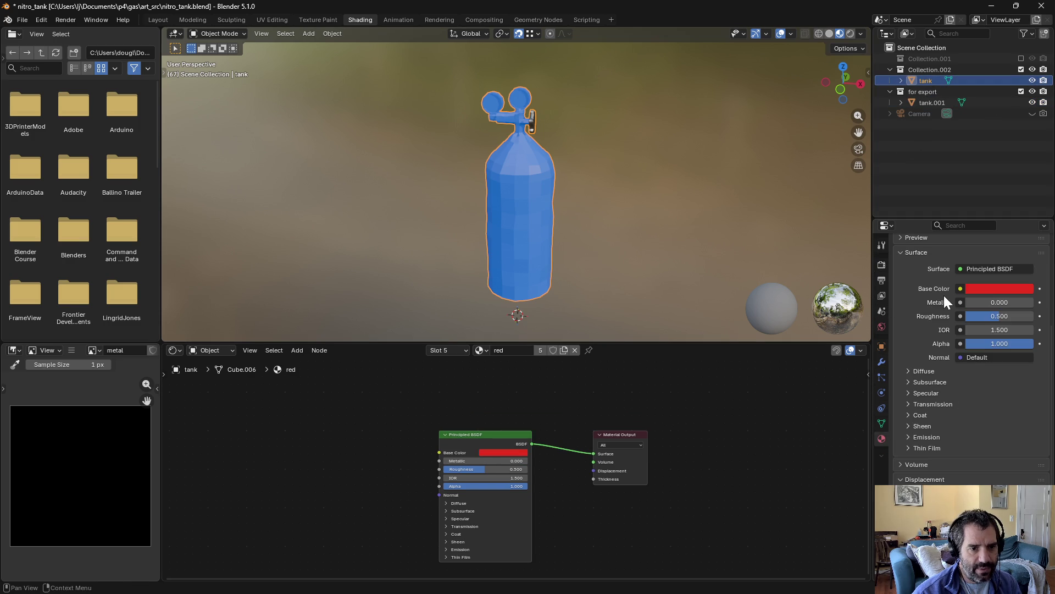
scroll(897, 302, "up", 5)
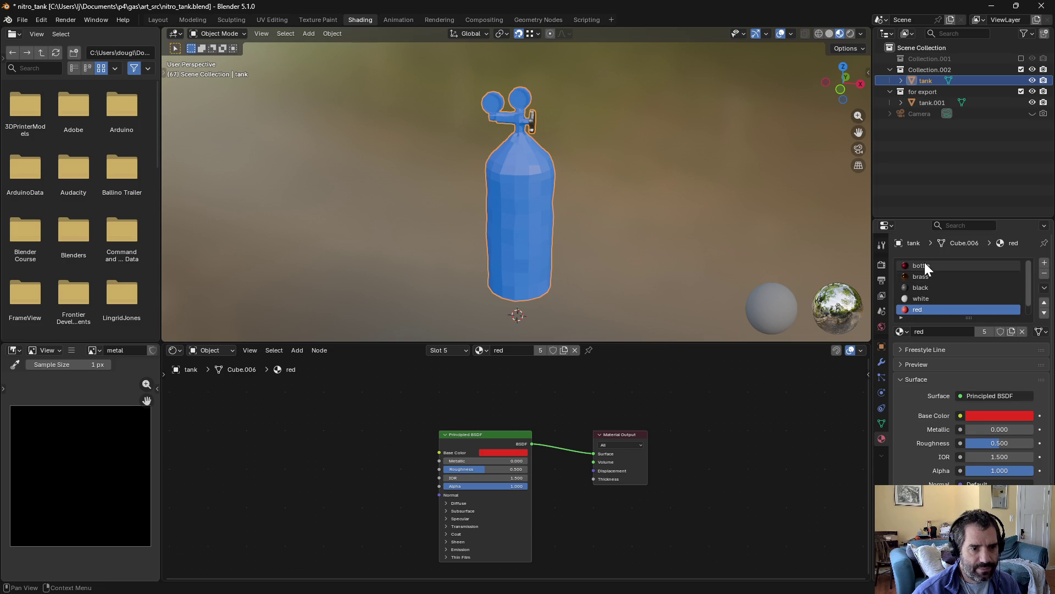
left_click(924, 266)
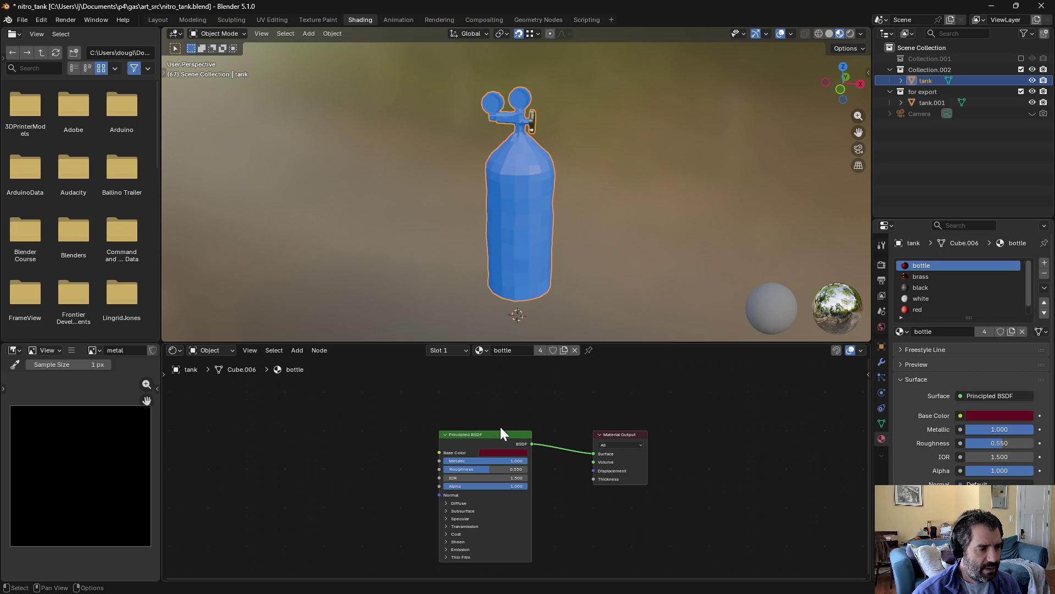
Step: Set the bottle material's Emission Strength to 1
left_click(447, 549)
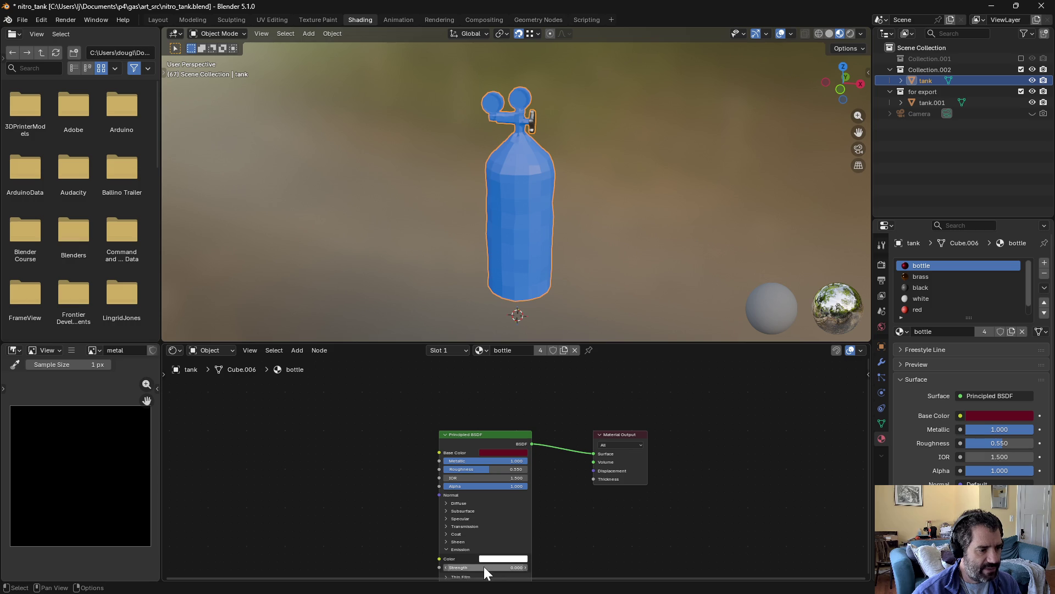
mouse_move(460, 566)
left_mouse_down()
mouse_move(524, 559)
mouse_move(582, 182)
left_mouse_up()
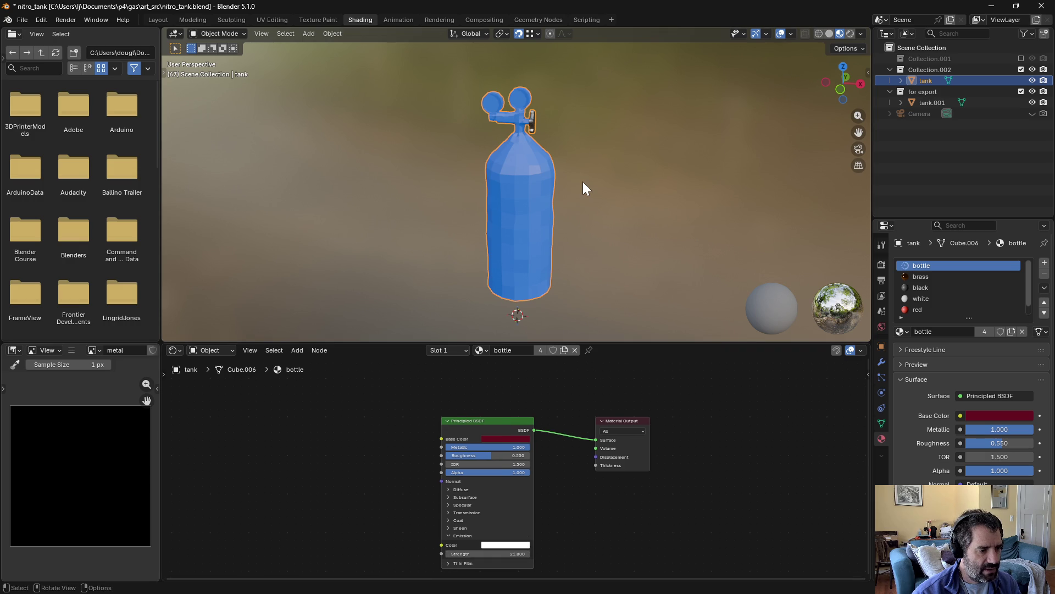
left_click(583, 181)
mouse_move(446, 555)
left_mouse_down()
mouse_move(428, 555)
mouse_move(567, 547)
left_mouse_up()
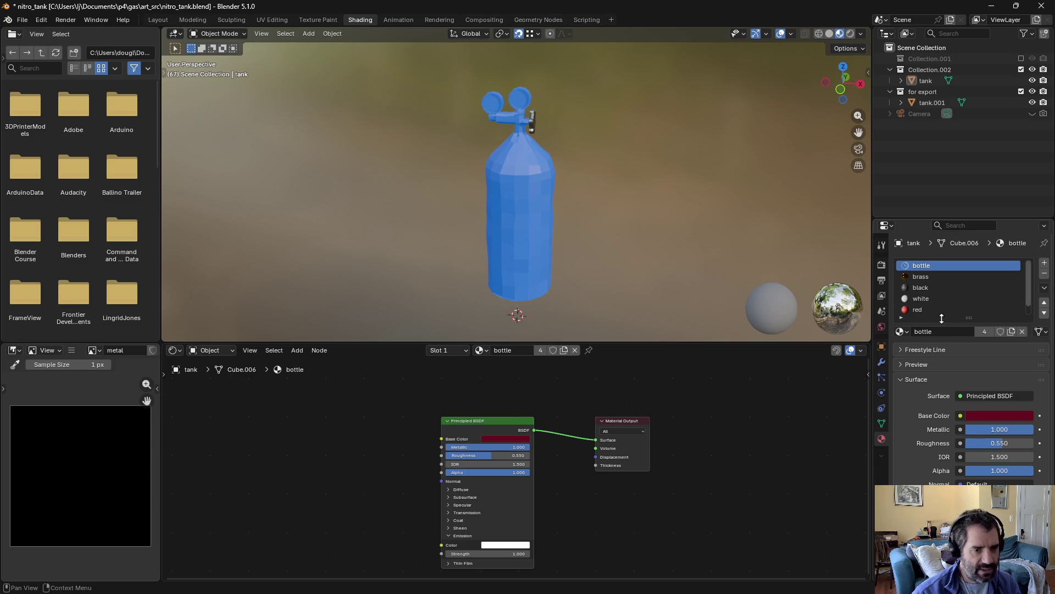
Step: Check the brass, black, white and red materials' emission settings
left_click(944, 277)
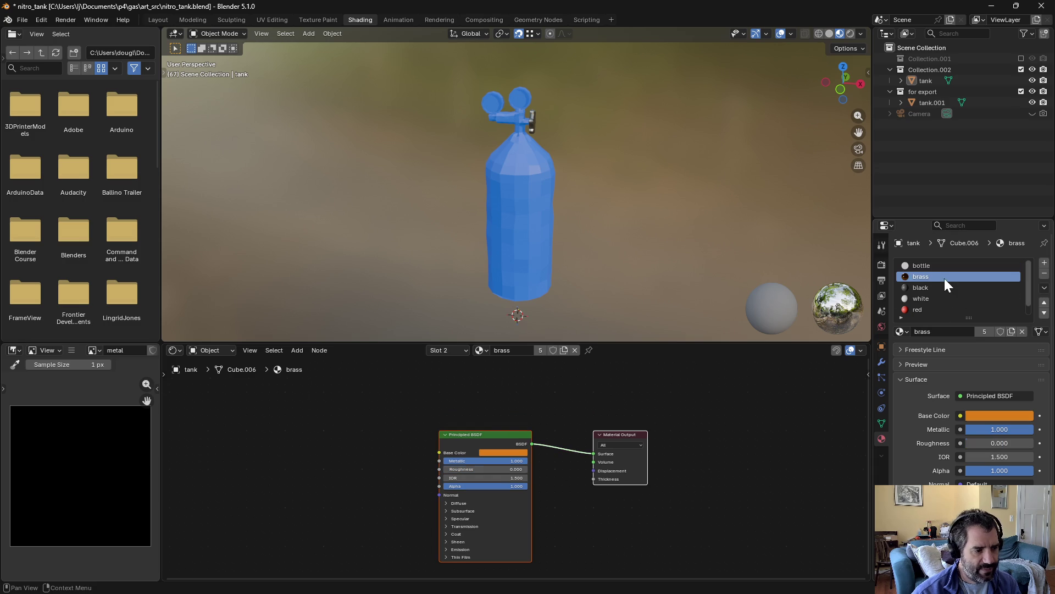
left_click(446, 549)
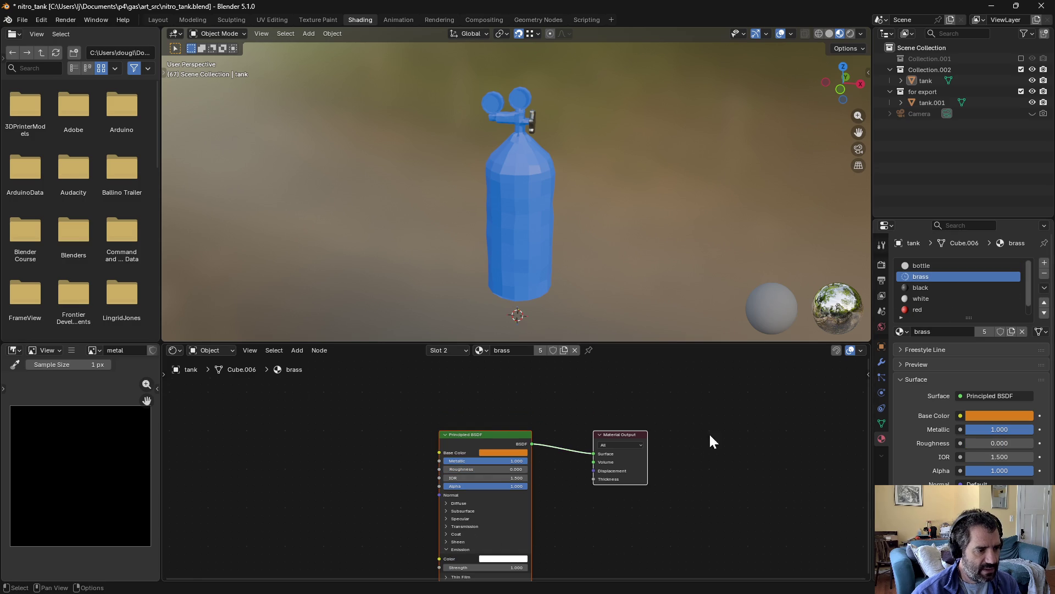
left_click(917, 287)
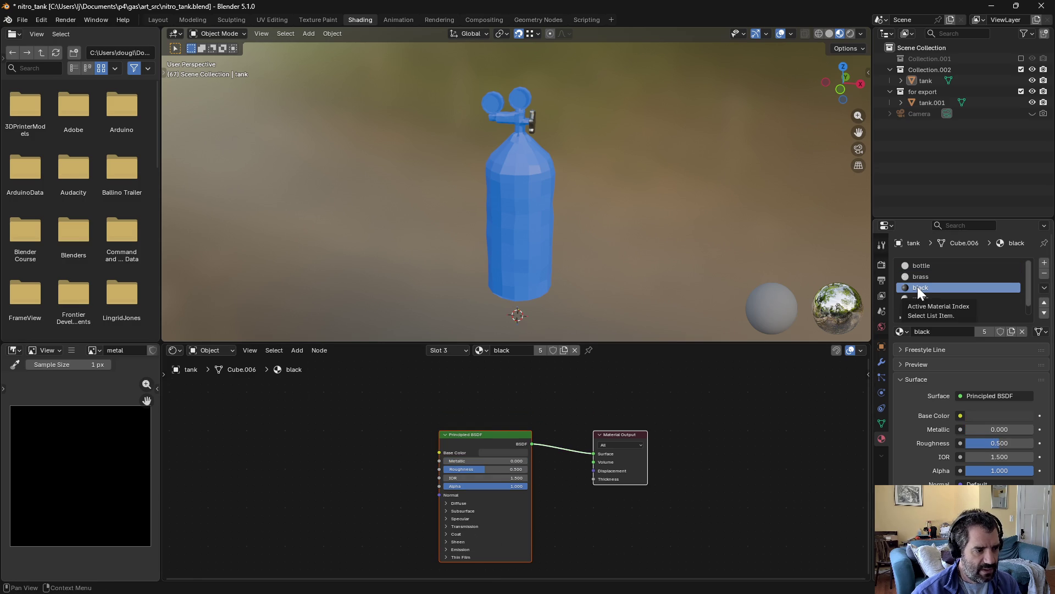
left_click(926, 298)
left_click(925, 309)
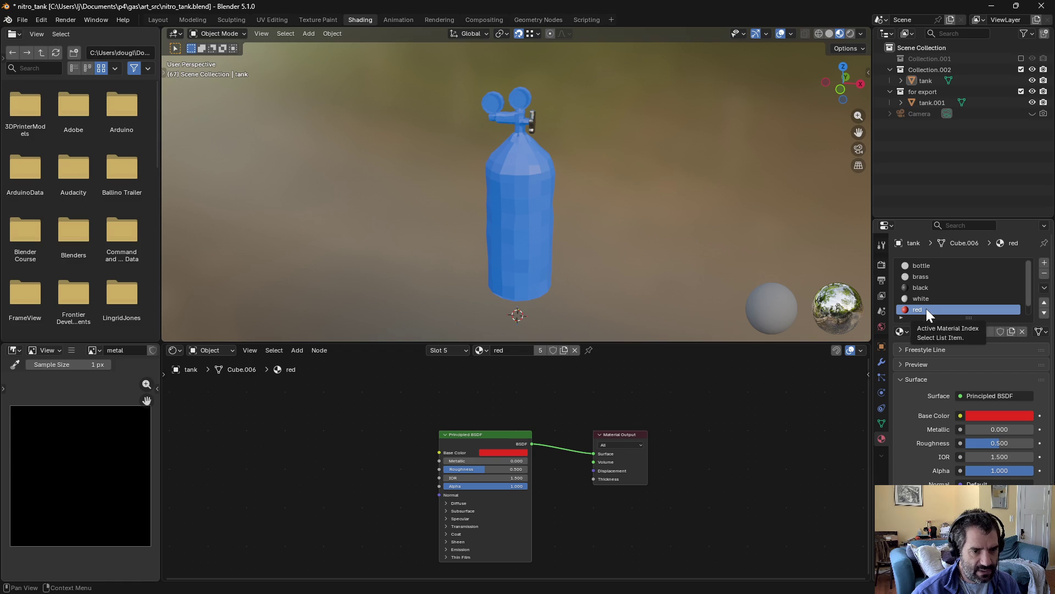
left_click(926, 81)
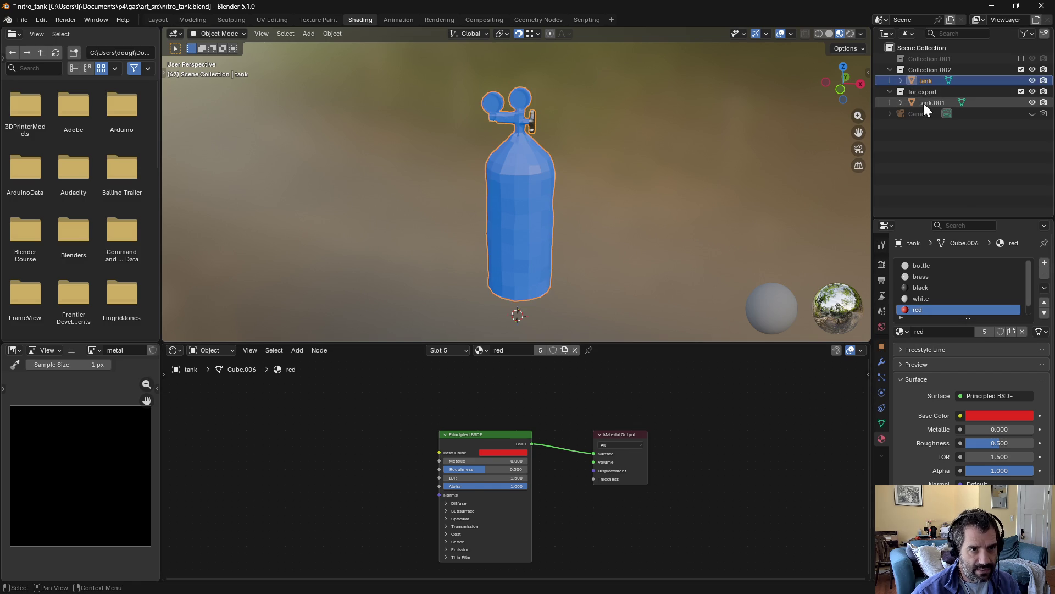
Step: Make tank.001 the active bake target and set the bake type to Emission
left_click(923, 103)
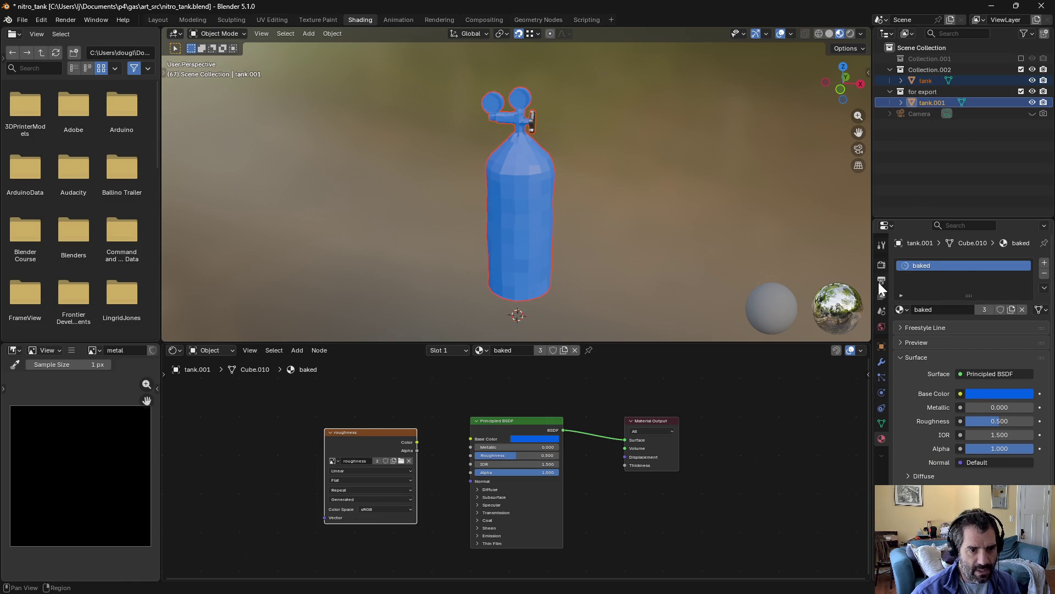
left_click(881, 264)
scroll(899, 298, "down", 10)
left_click(978, 479)
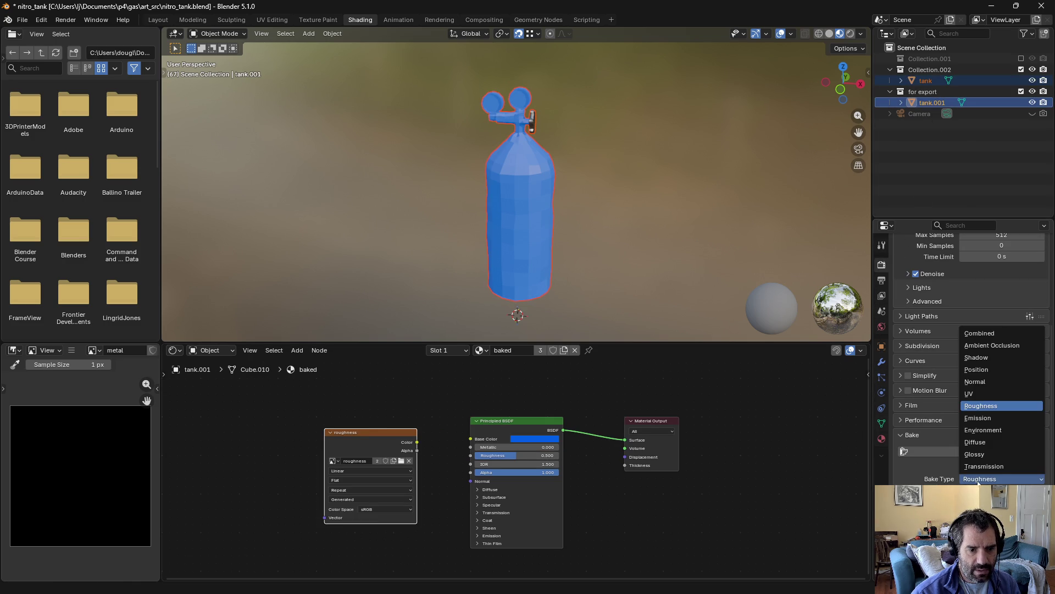
left_click(992, 419)
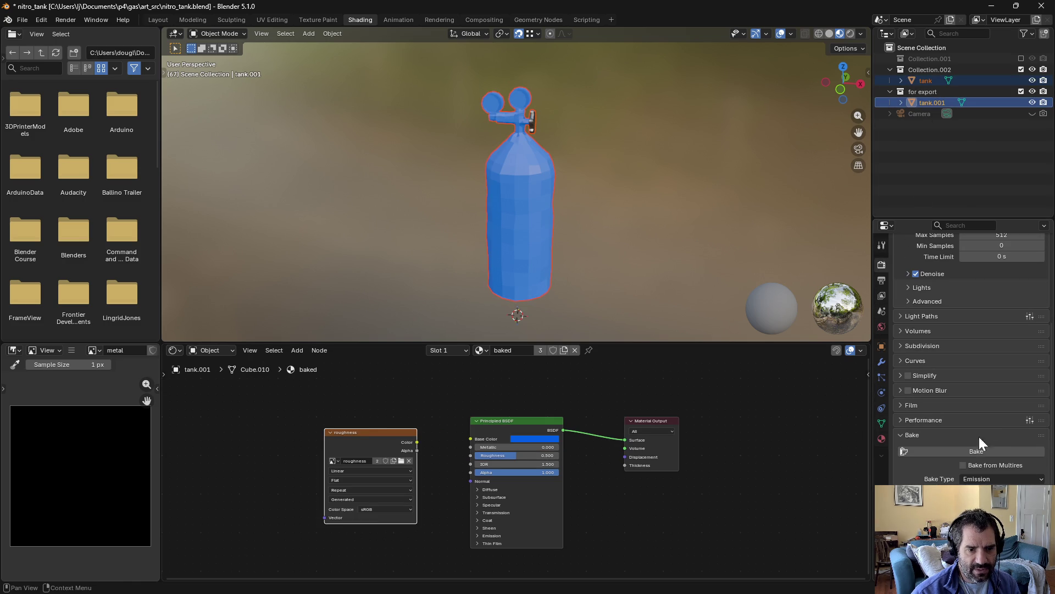
left_click(978, 478)
Step: Assign the metal image to the texture node and bake the emission into it
scroll(934, 429, "down", 3)
scroll(912, 460, "down", 1)
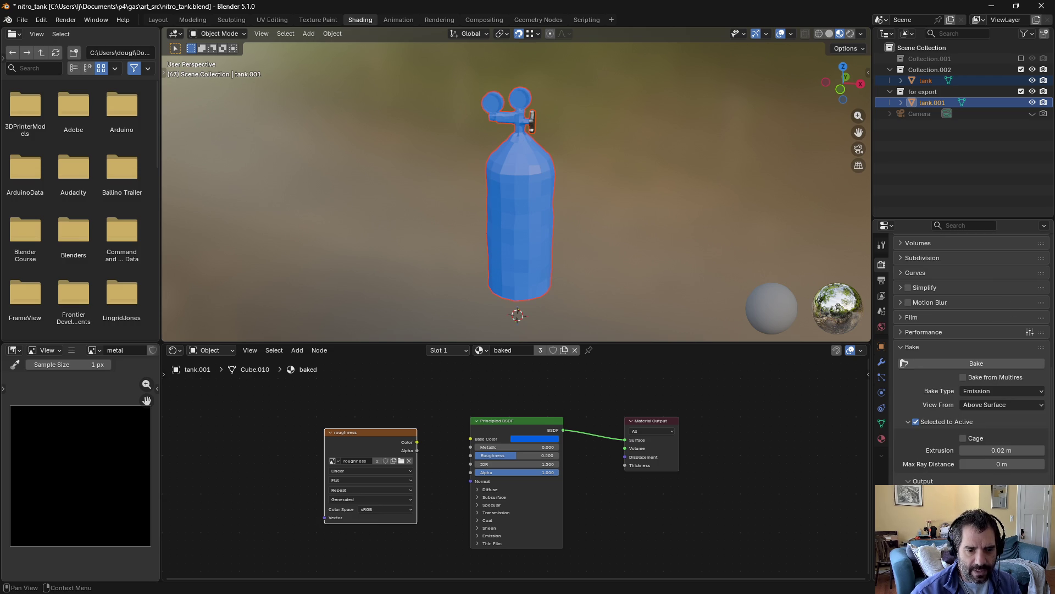
scroll(998, 371, "down", 2)
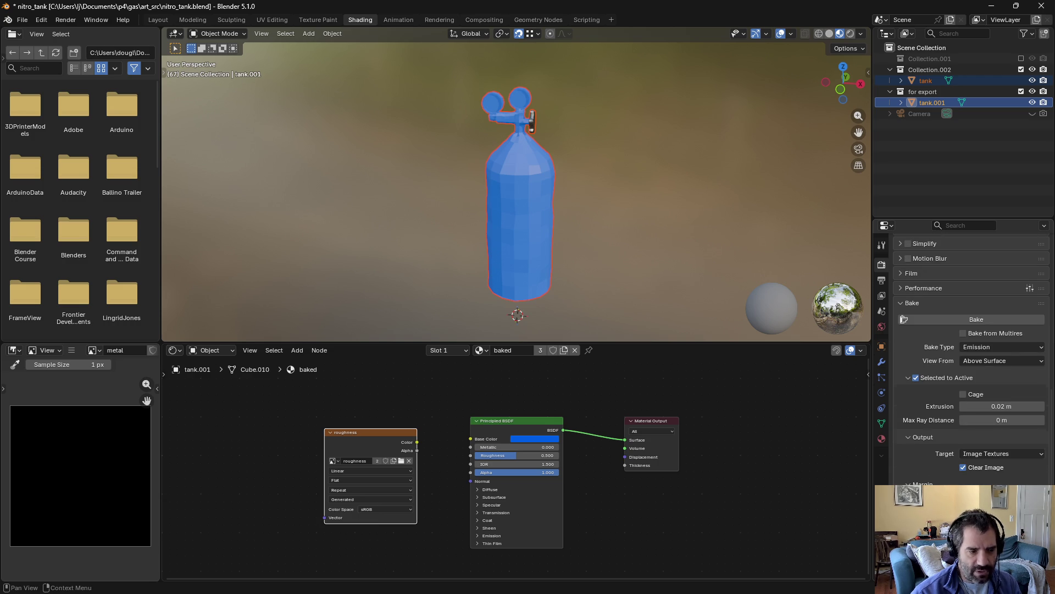
left_click(334, 461)
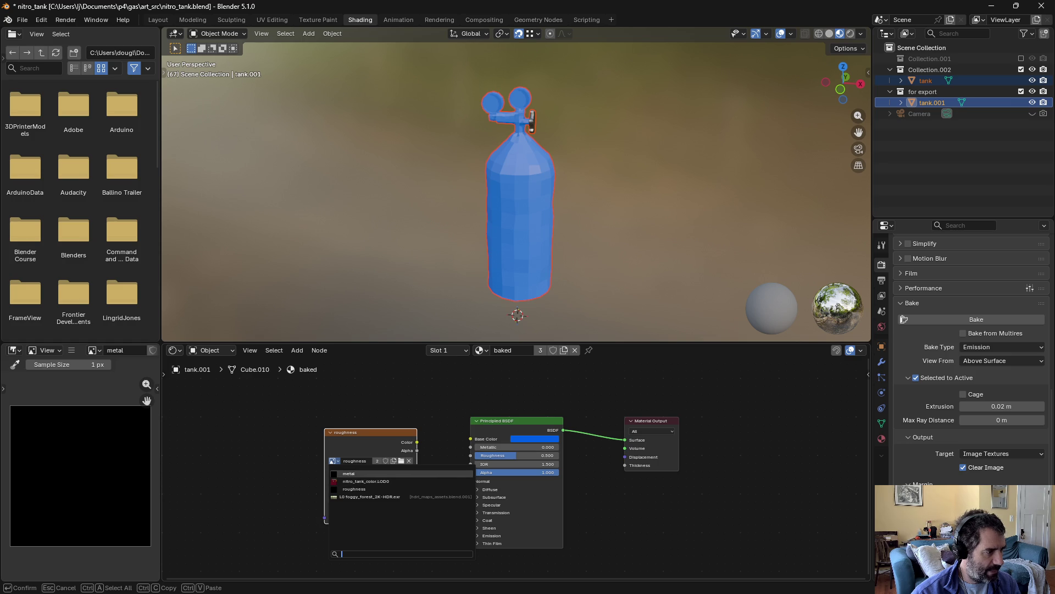
left_click(349, 473)
left_click(965, 317)
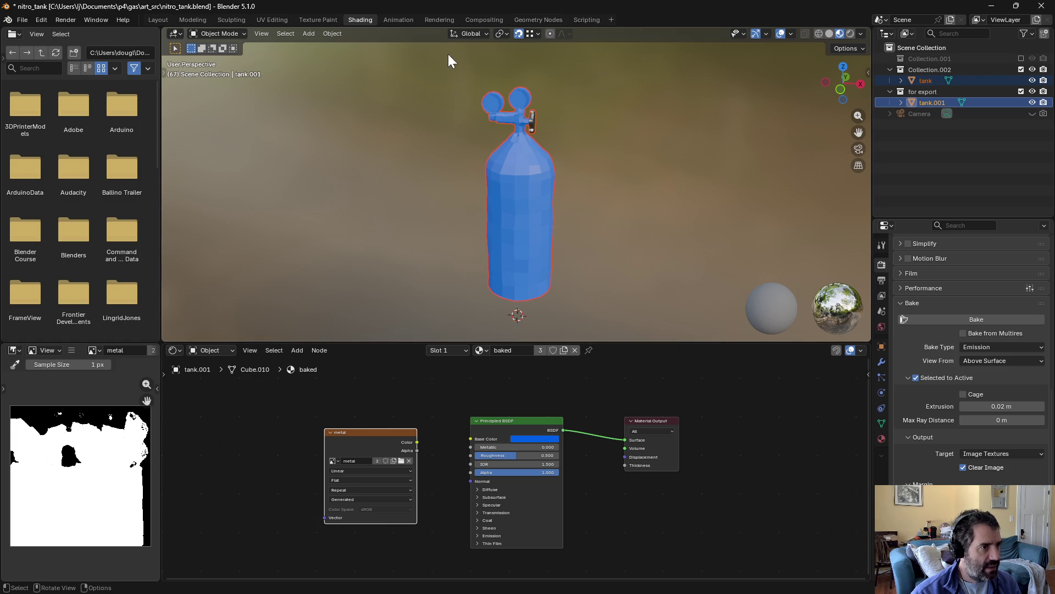
left_click(476, 21)
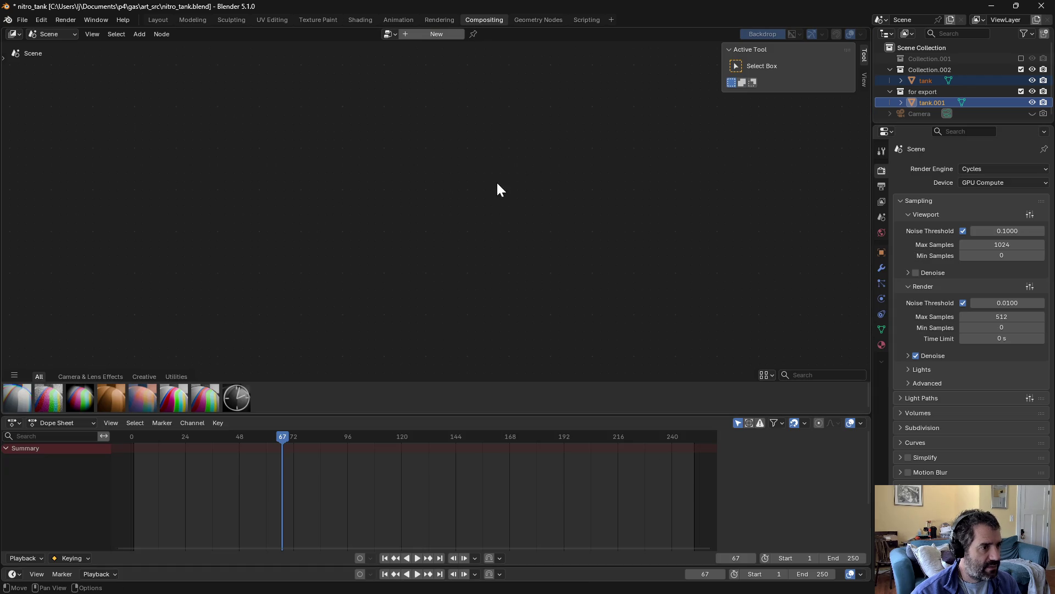
Step: Create a compositor node tree with Image nodes for the roughness and metal images
left_click(421, 34)
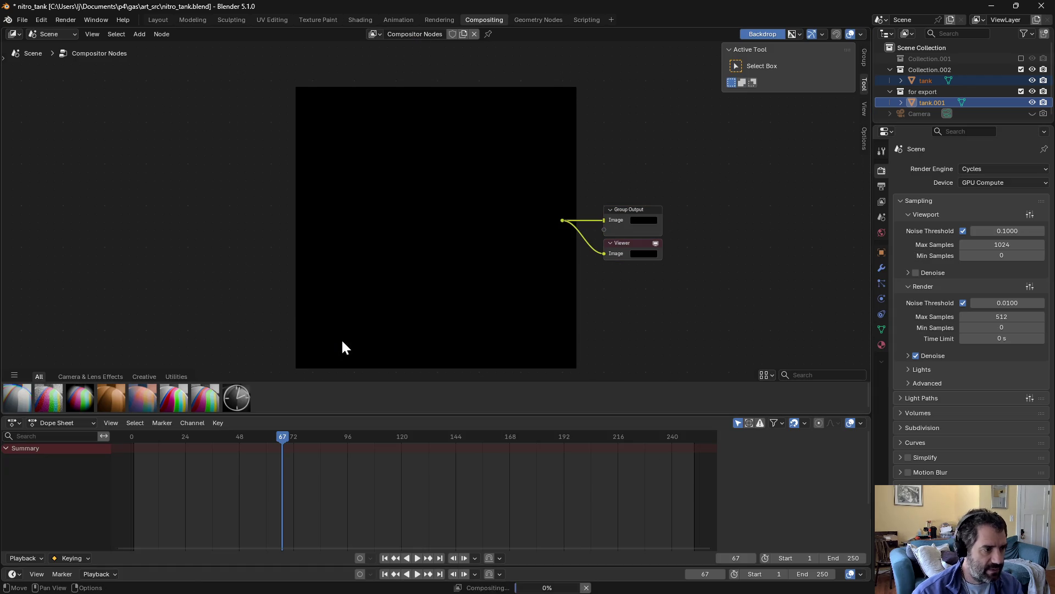
left_click(140, 34)
mouse_move(147, 44)
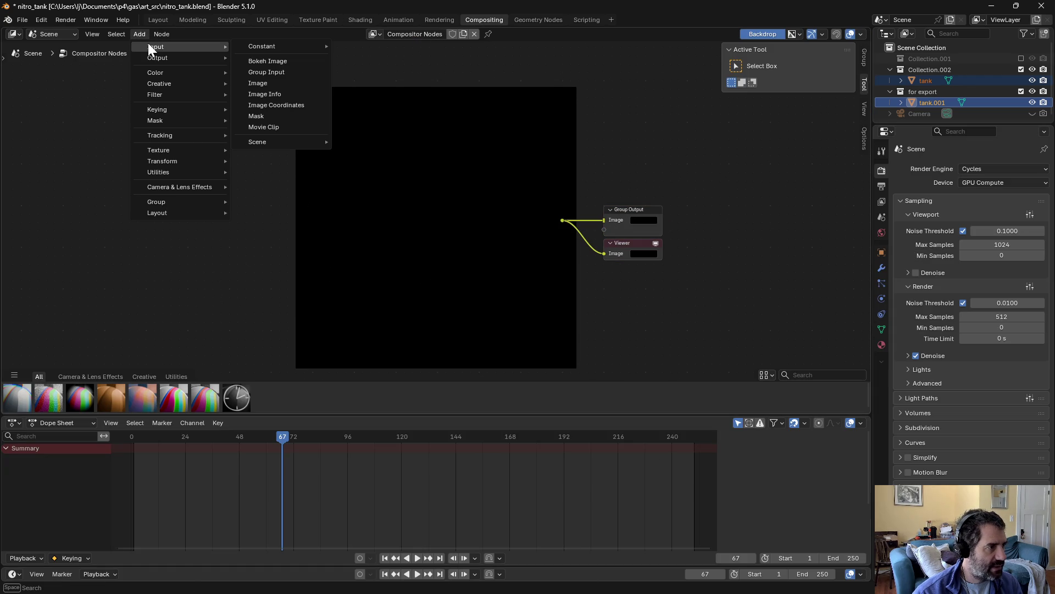
left_click(273, 83)
left_click(278, 120)
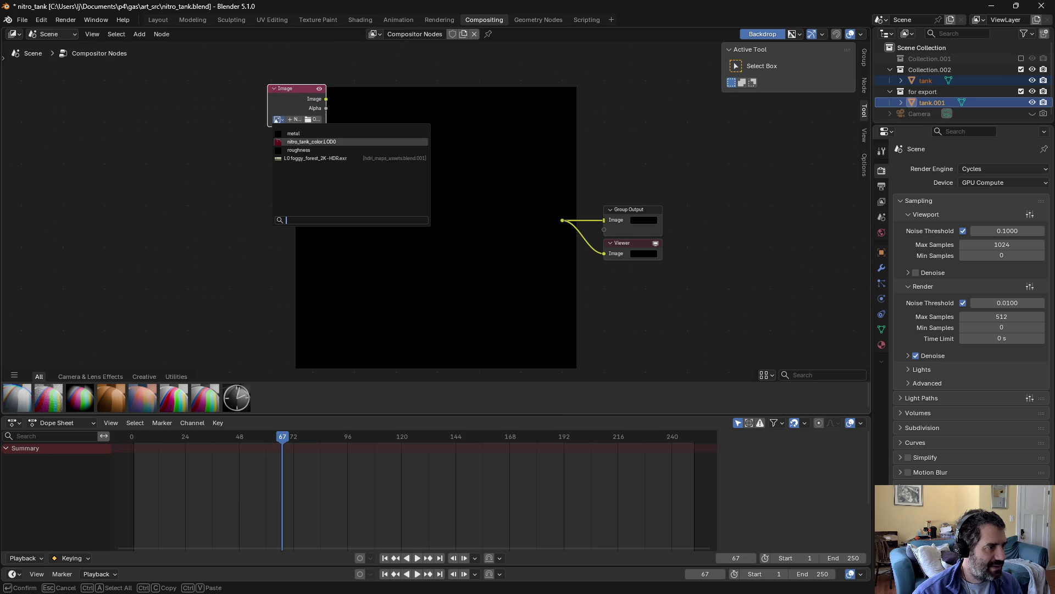
left_click(290, 144)
left_click(141, 34)
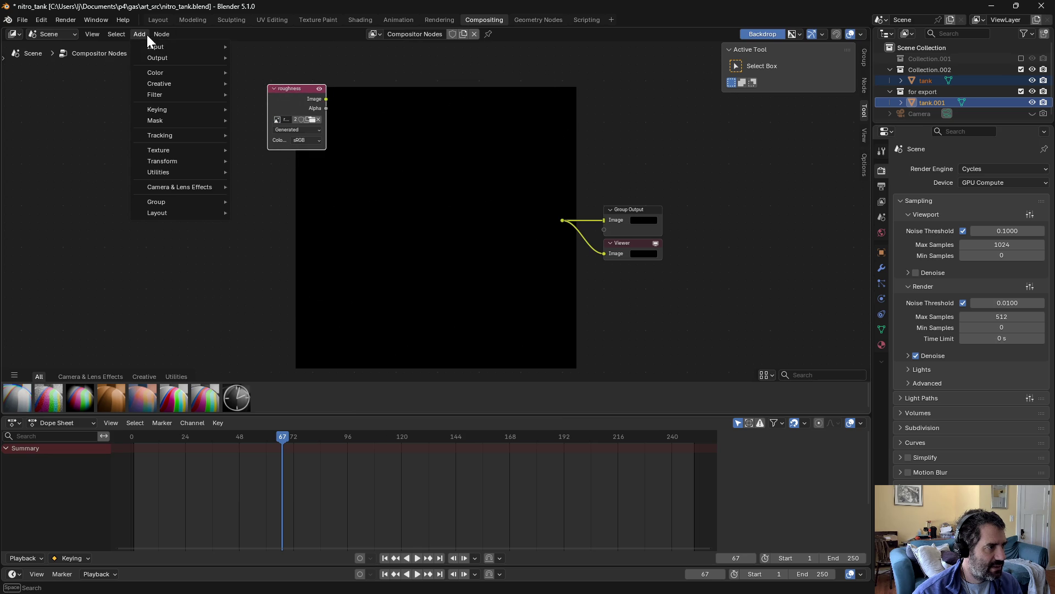
mouse_move(151, 46)
left_click(262, 83)
left_click(271, 186)
left_click(274, 211)
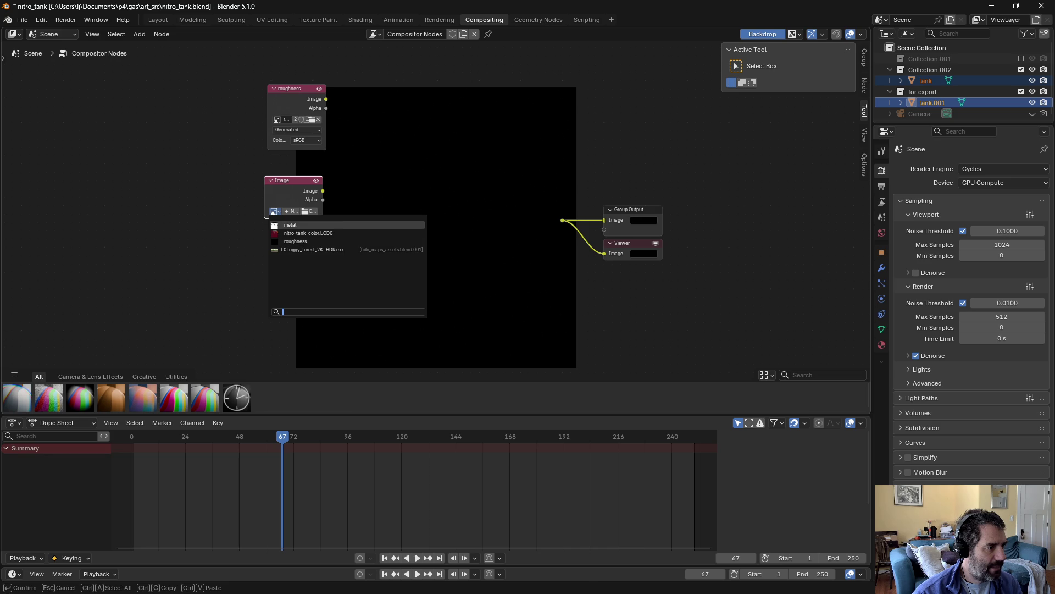
left_click(297, 225)
Step: Add Combine Color with roughness into Red and metal into Green, feeding output and viewer
key("shift+a")
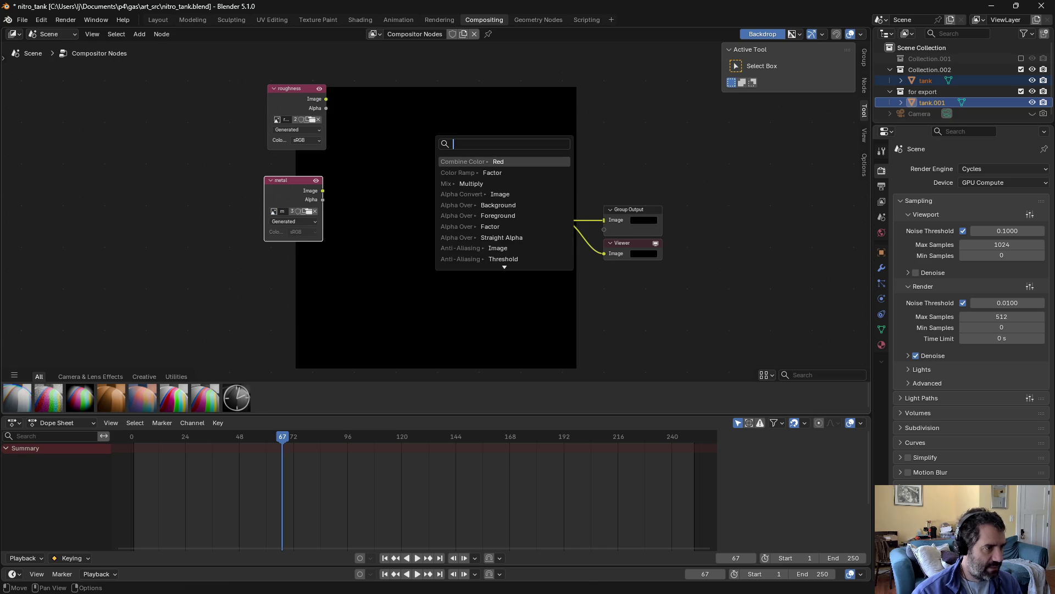
type("joi")
key("BackSpace")
key("BackSpace")
key("BackSpace")
type("co")
type("lo")
key("BackSpace")
key("BackSpace")
key("BackSpace")
type("com")
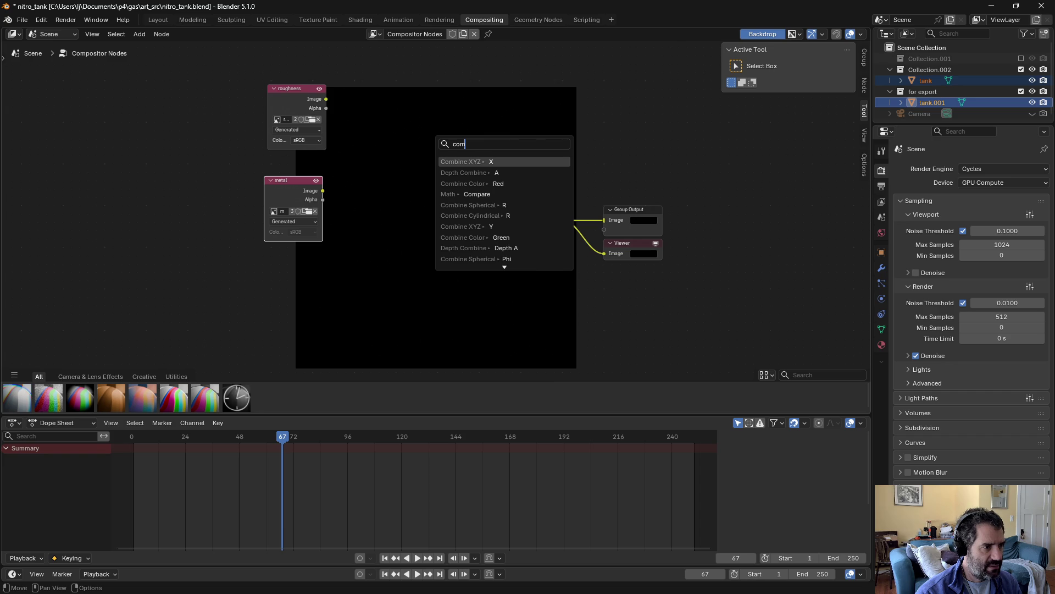
key("Down")
key("Down")
key("Return")
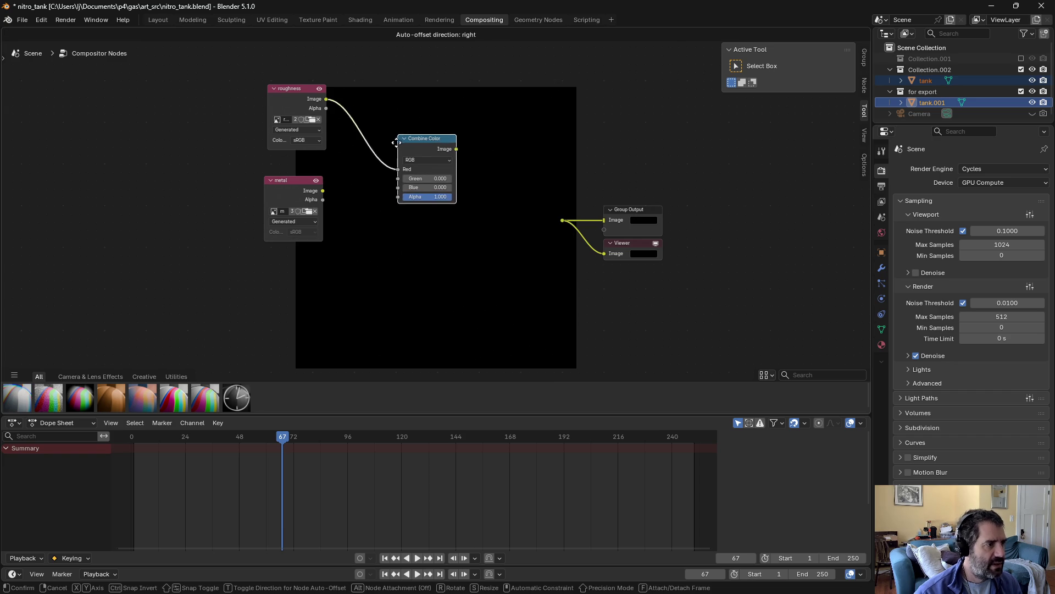
left_click(415, 145)
left_click_drag(323, 190, 414, 181)
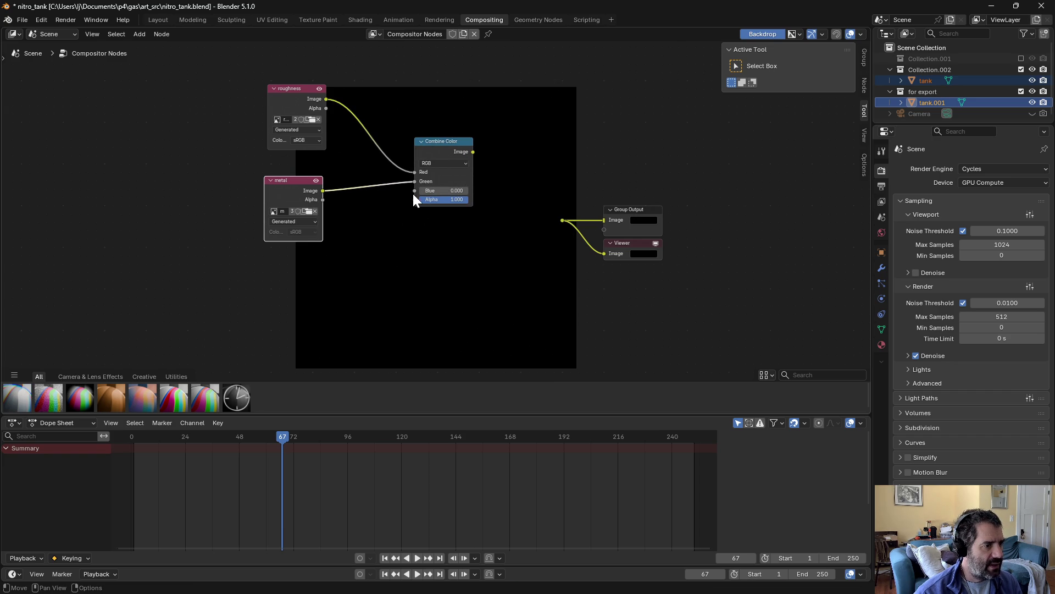
left_click_drag(474, 152, 561, 219)
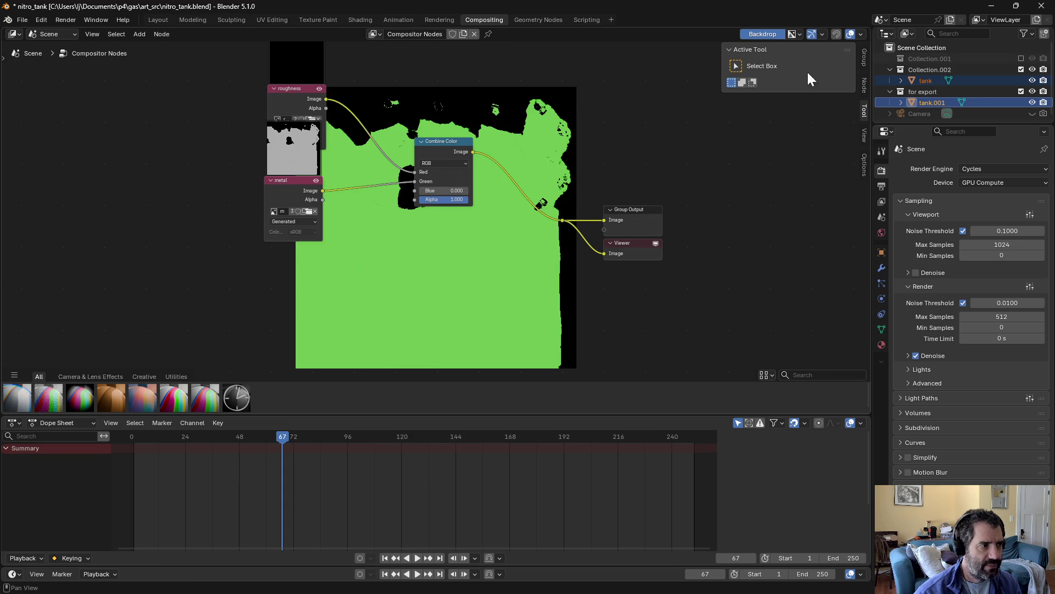
Step: Rearrange the roughness and metal Image nodes in the compositor layout
left_click(292, 93)
left_click_drag(292, 87, 317, 89)
left_click(302, 120)
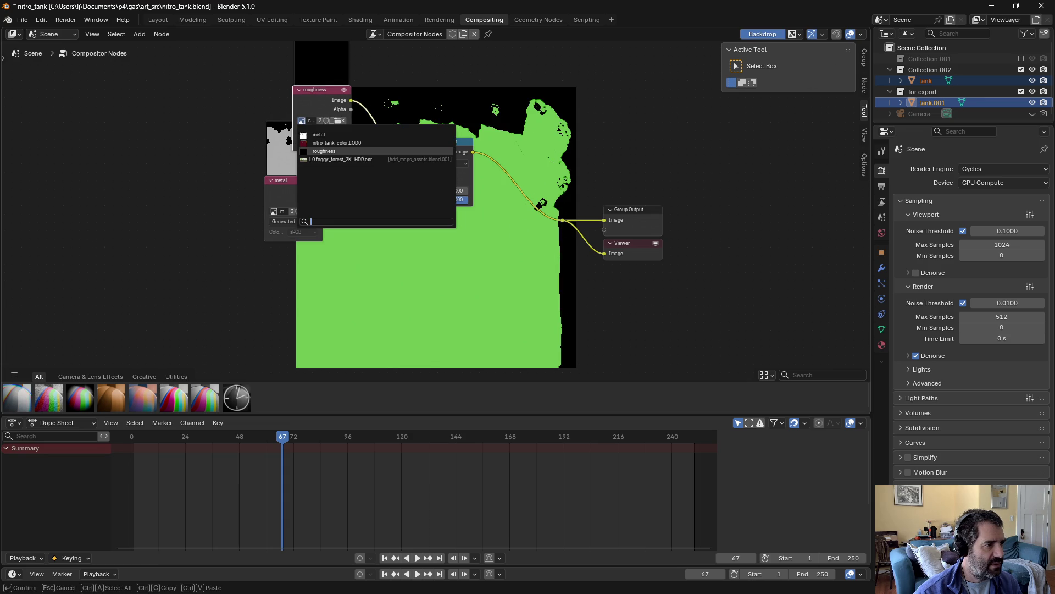
key("Escape")
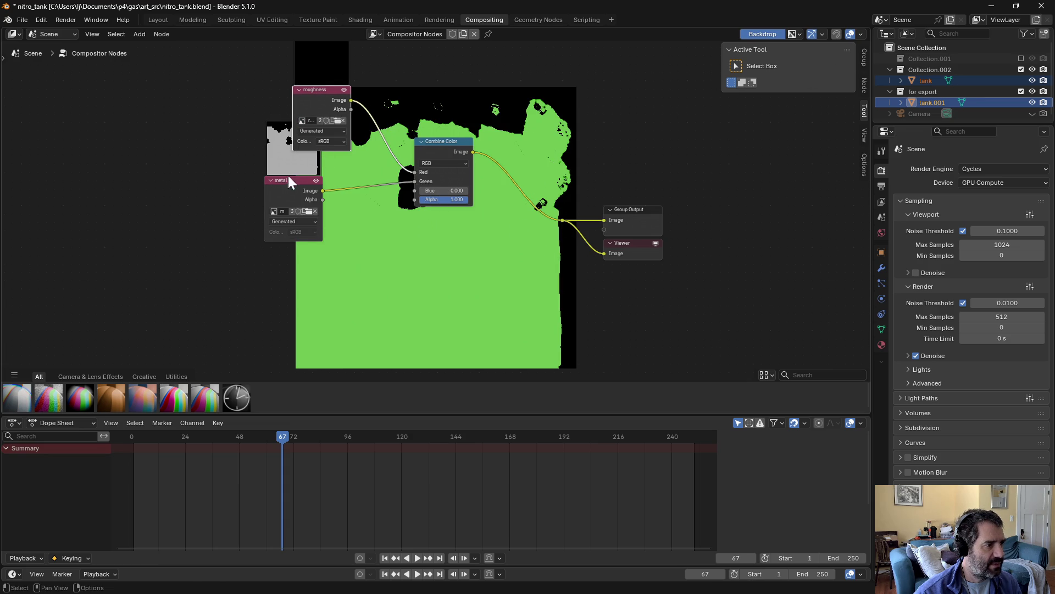
left_click_drag(285, 180, 276, 211)
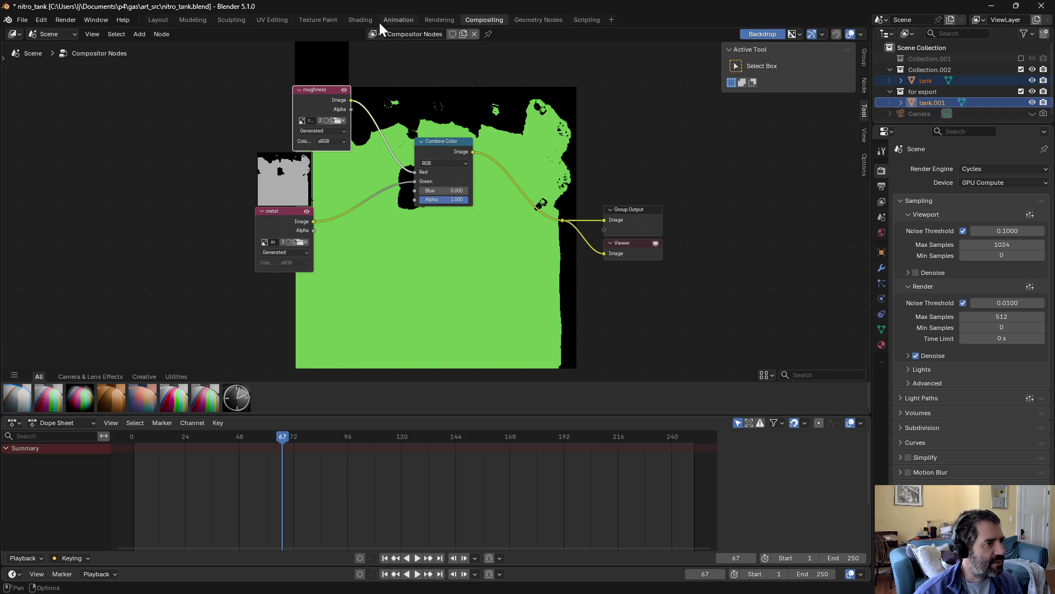
left_click(358, 19)
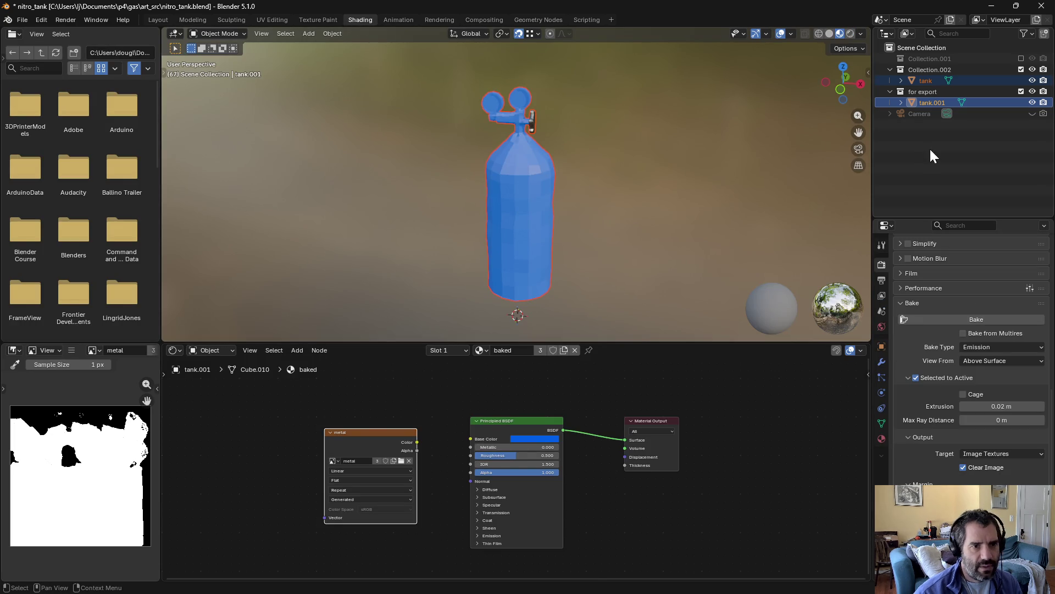
Step: Bake the tank's Roughness map into the roughness image
left_click(882, 439)
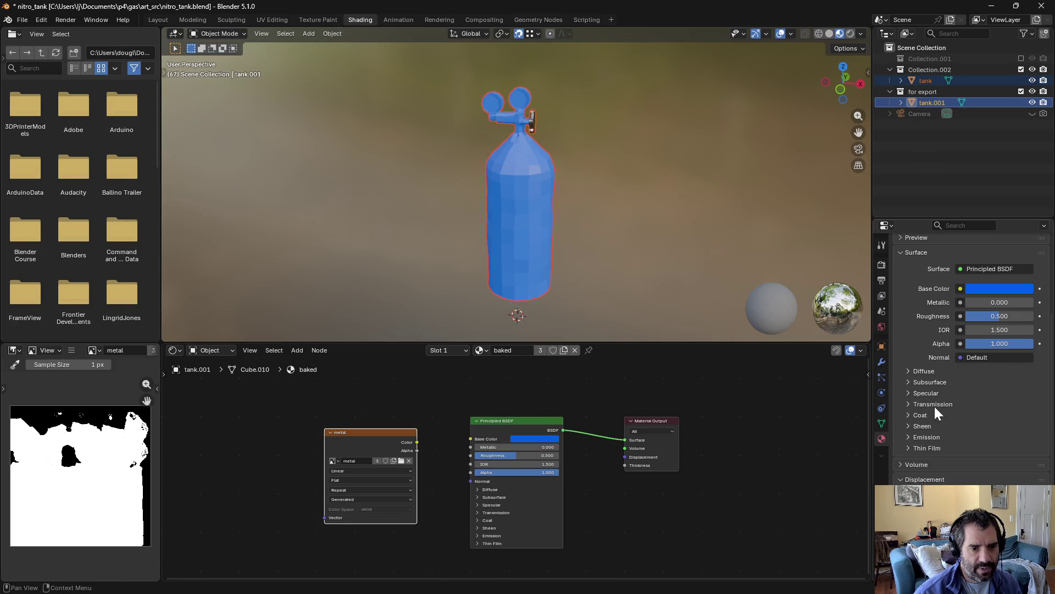
left_click(876, 263)
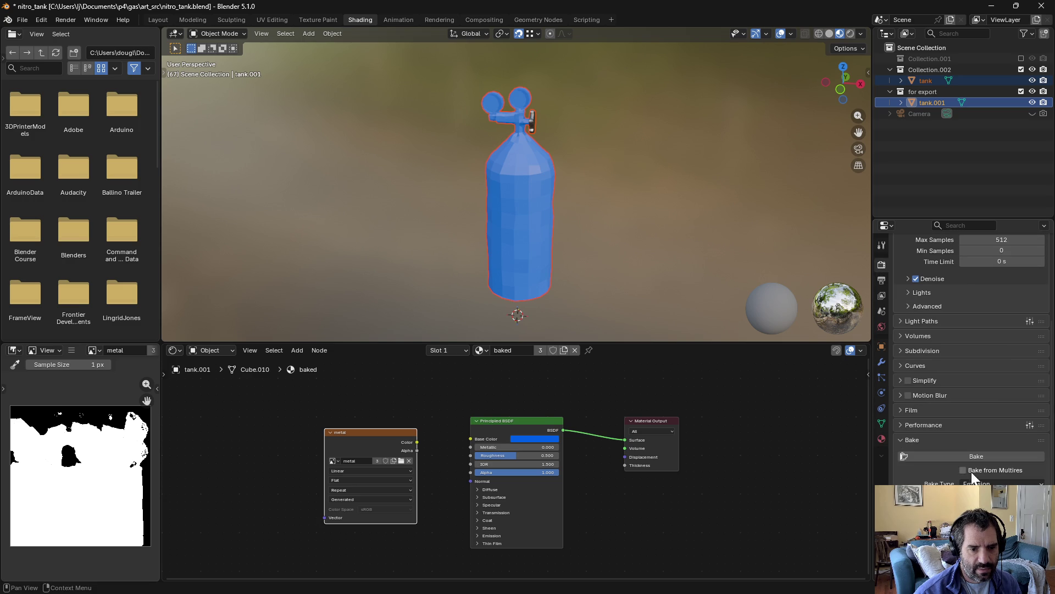
left_click(1001, 483)
left_click(981, 411)
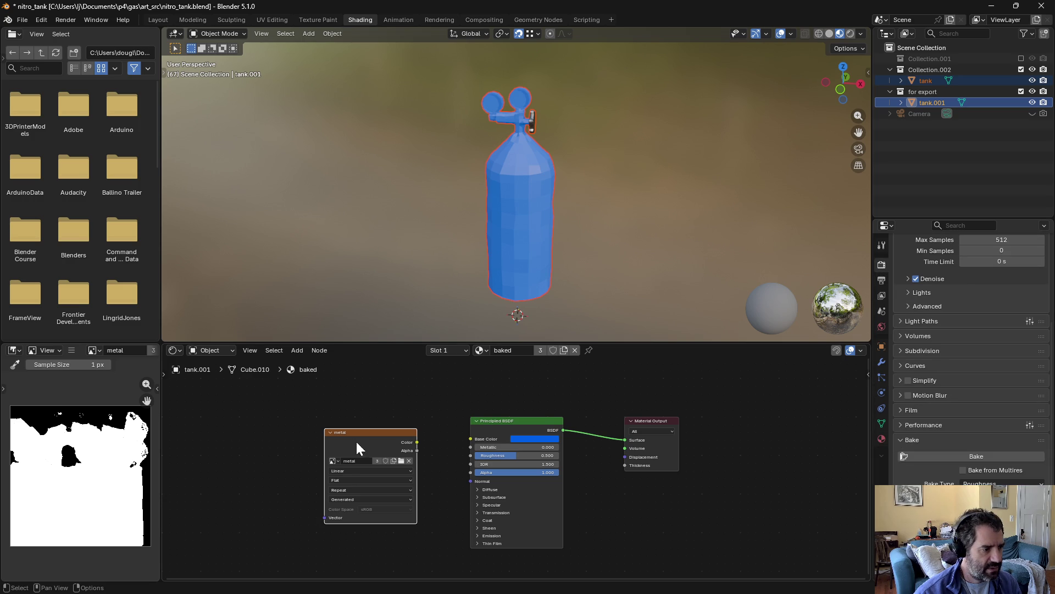
left_click(340, 460)
left_click(387, 486)
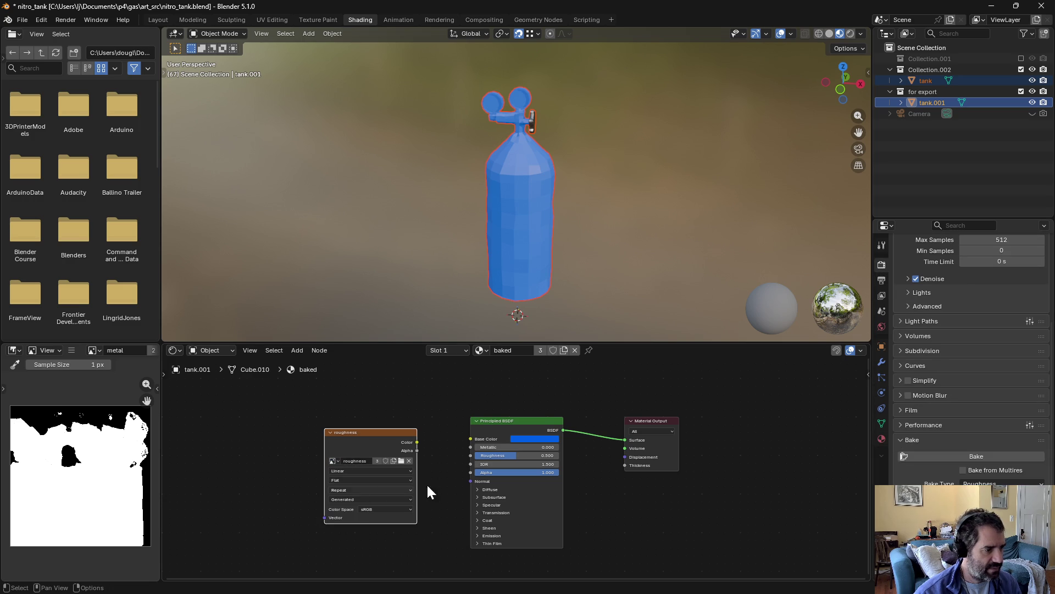
left_click(948, 455)
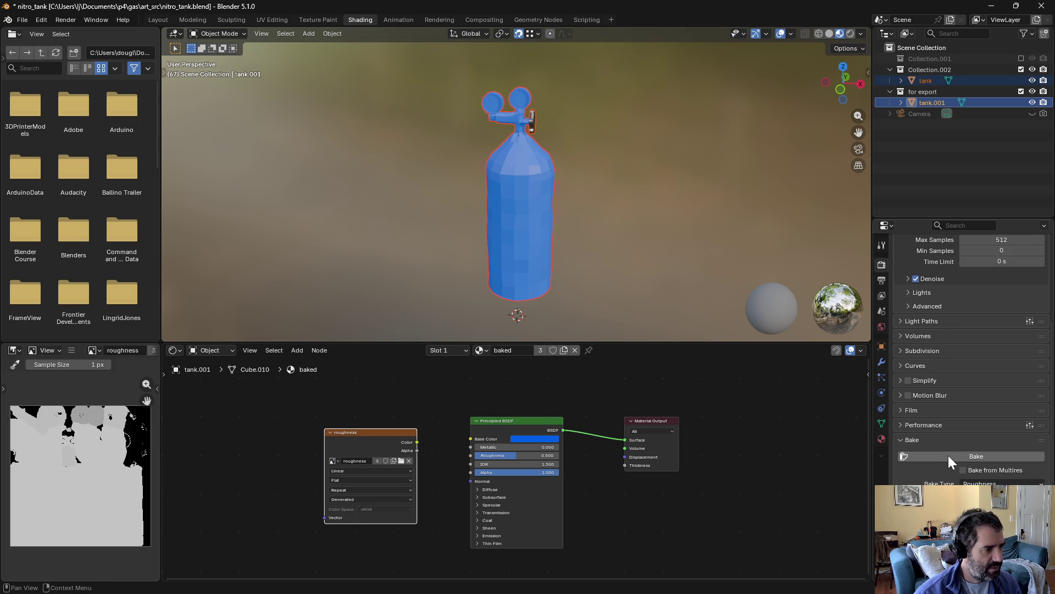
Step: Reassign the roughness image in the compositor's Image node to refresh the packed preview
left_click(468, 19)
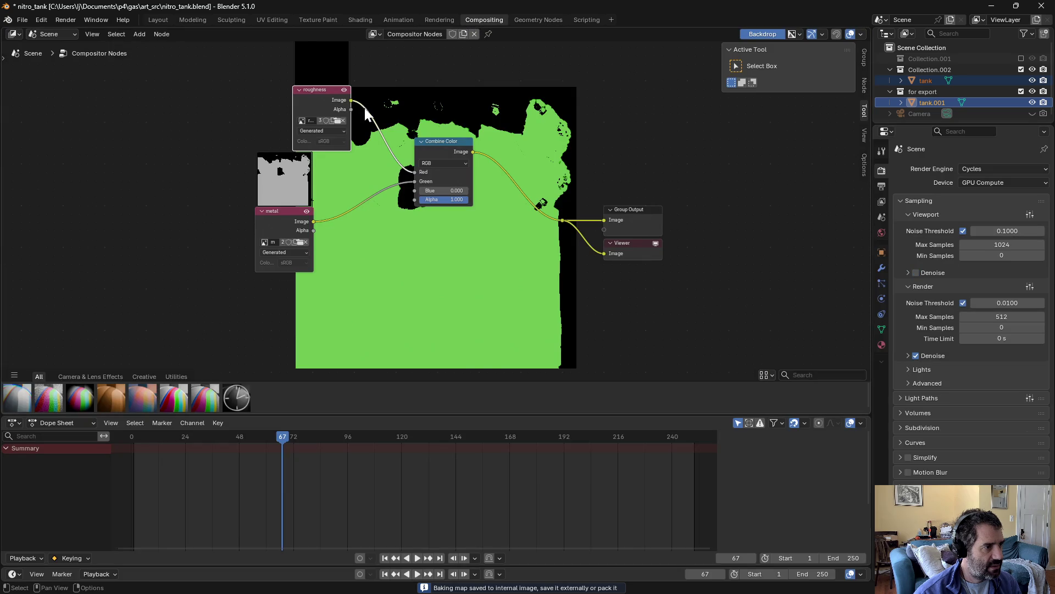
left_click(302, 120)
left_click(311, 134)
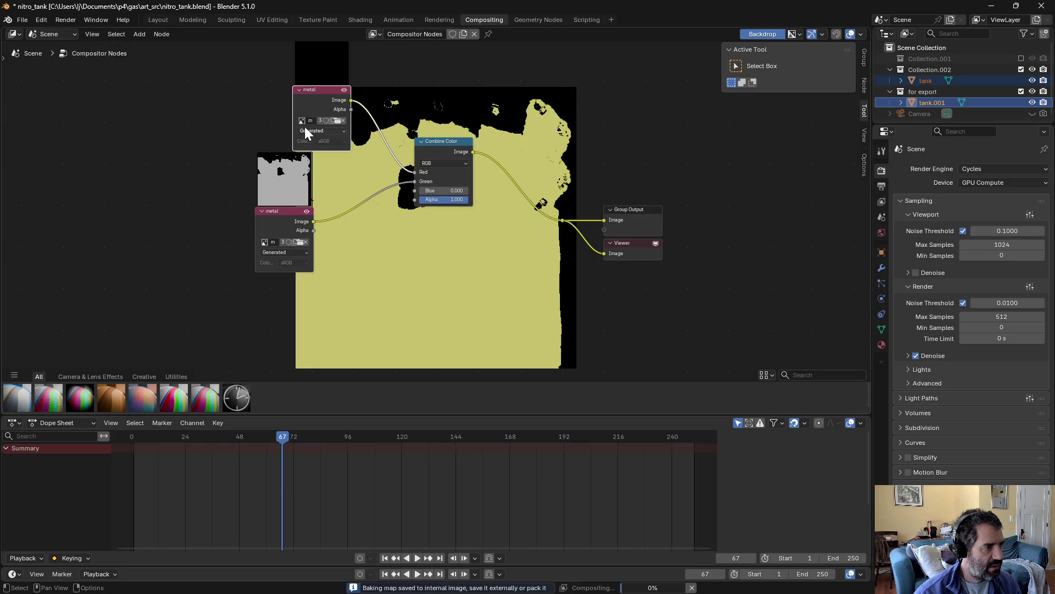
left_click(301, 120)
left_click(323, 151)
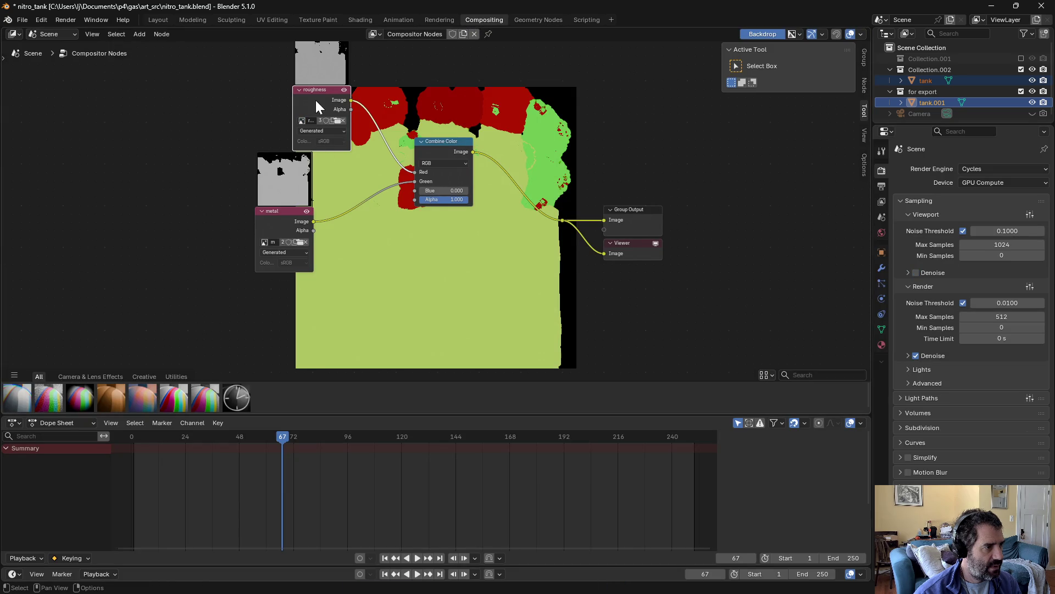
mouse_move(445, 144)
middle_mouse_down()
mouse_move(481, 186)
mouse_move(341, 187)
middle_mouse_up()
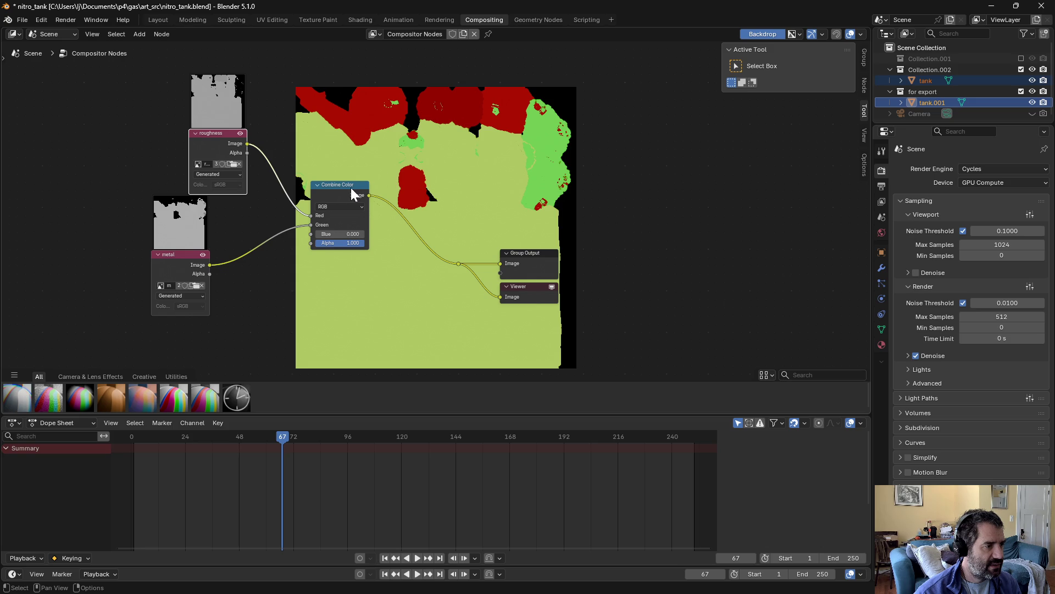
left_click(156, 31)
left_click(113, 35)
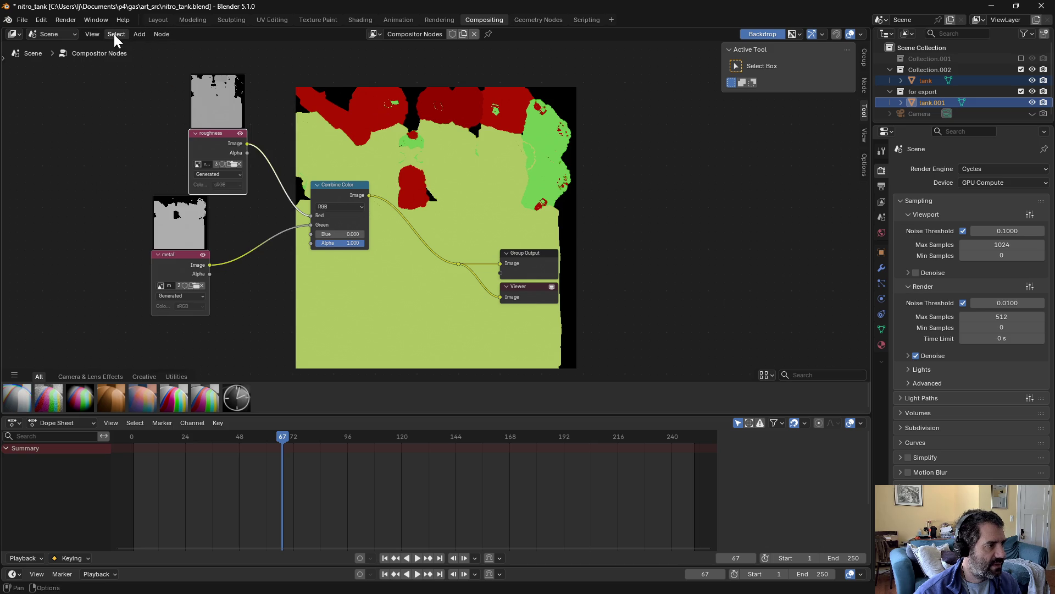
left_click(13, 423)
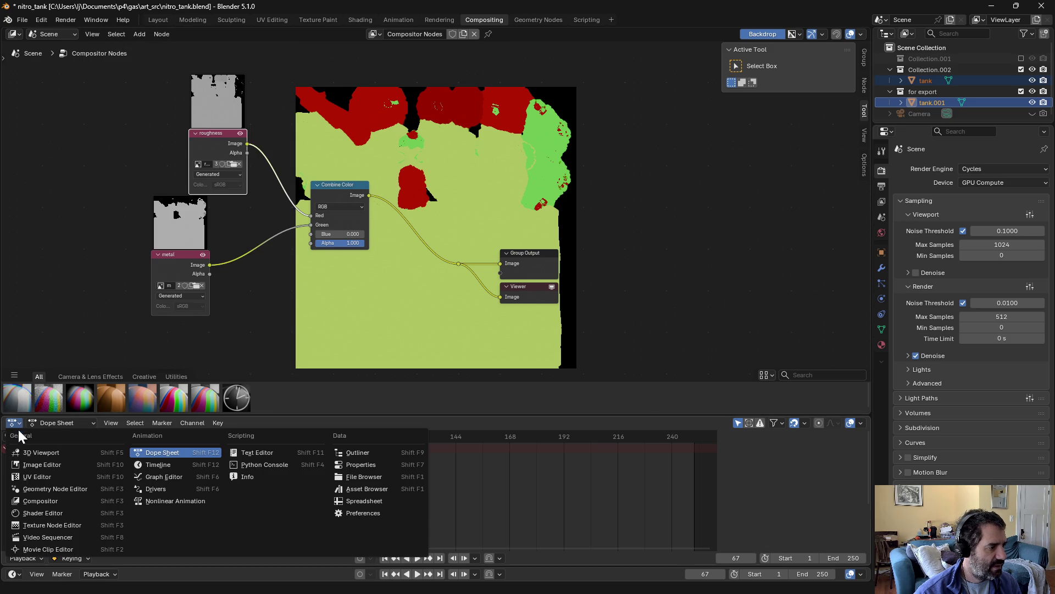
Step: Turn the bottom area into an Image Editor showing the Viewer Node result
left_click(50, 465)
left_click(389, 422)
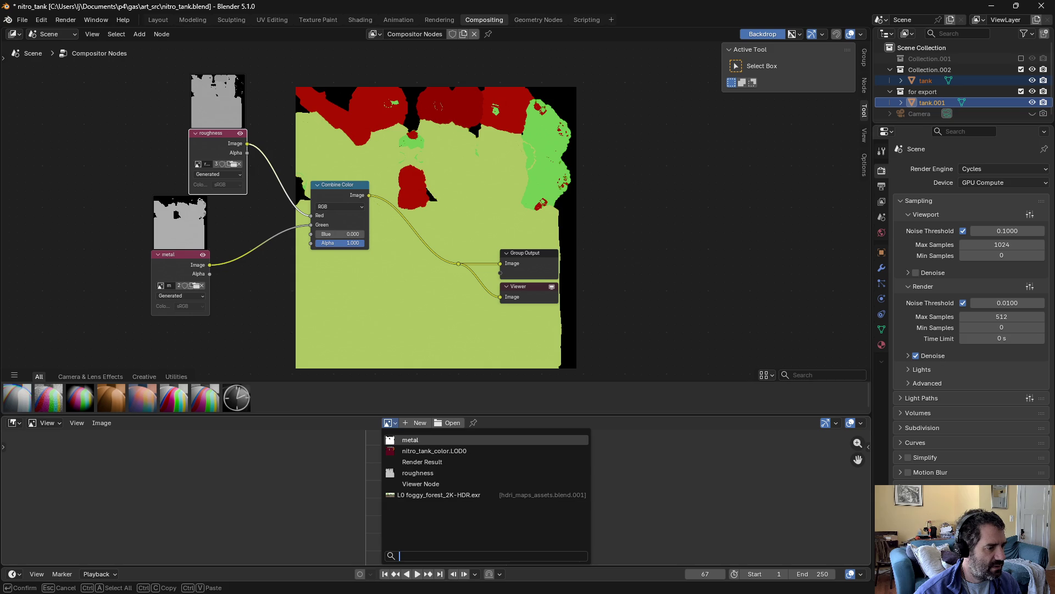
left_click(428, 484)
scroll(429, 484, "down", 4)
Step: Save the viewer image as nitro_tank_rmao.LOD0.png in RGB
left_click(102, 423)
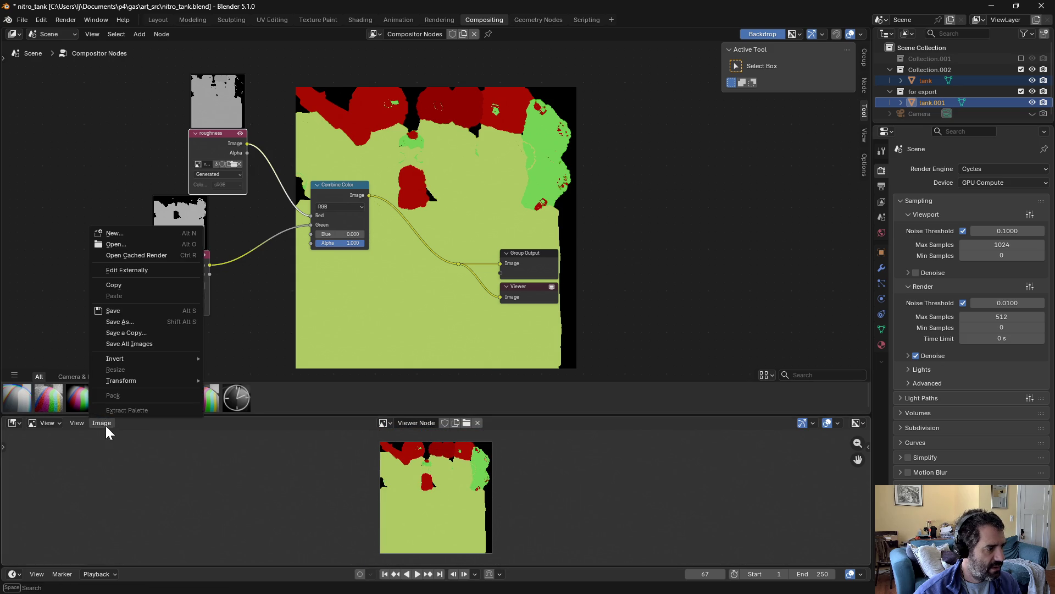
left_click(118, 321)
left_click(423, 329)
left_click(421, 582)
key("BackSpace")
key("BackSpace")
key("BackSpace")
key("Delete")
type("rmao")
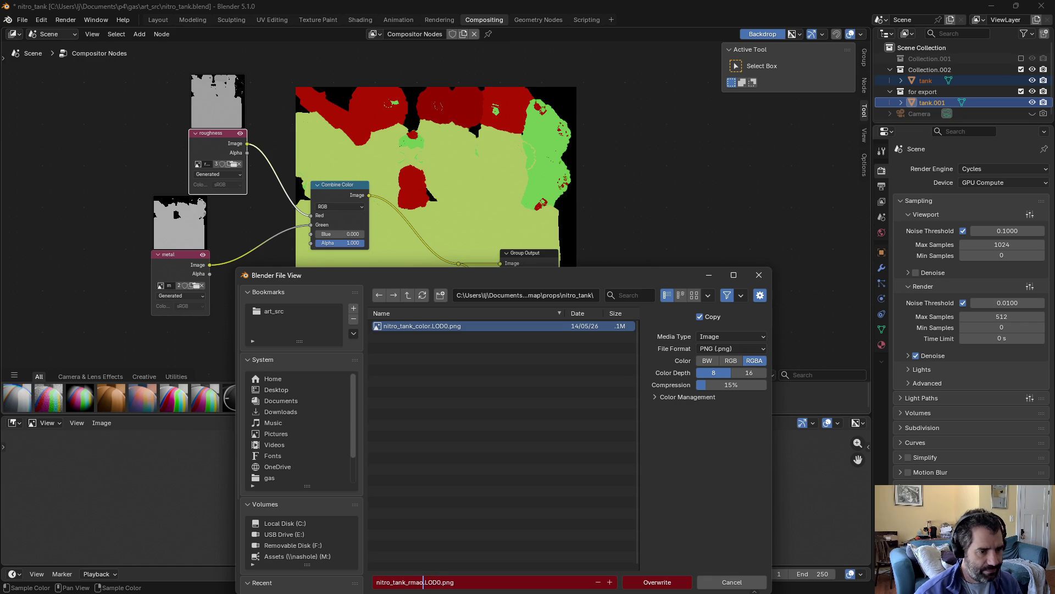
key("Return")
left_click(731, 361)
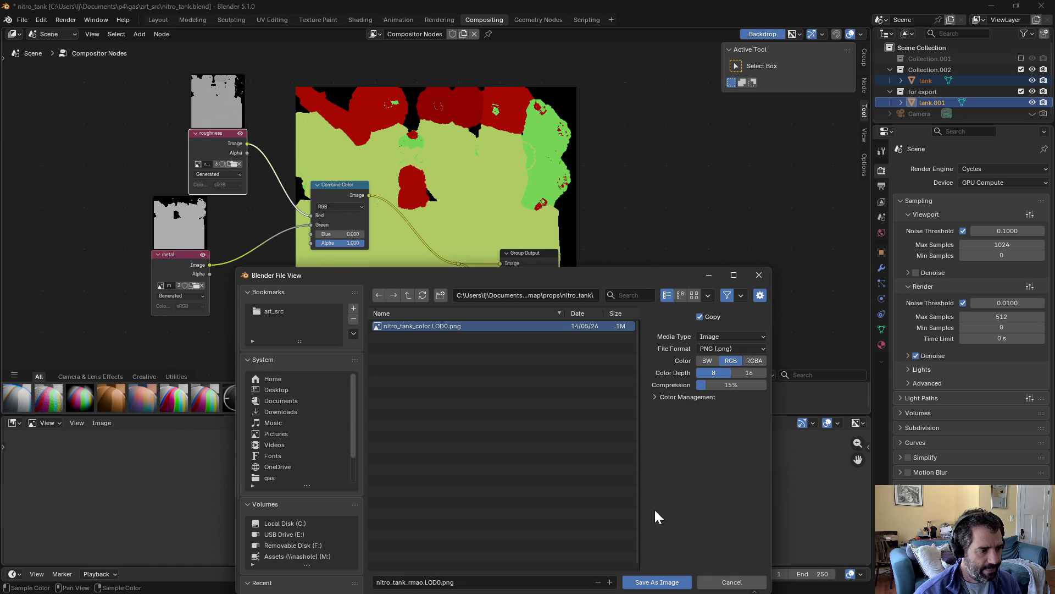
left_click(642, 582)
Step: Save the blend file nitro_tank.blend
key("ctrl+s")
left_click(22, 20)
left_click(21, 20)
Step: In Layout, select tank.001 and start renaming it nitro_tank
left_click(150, 20)
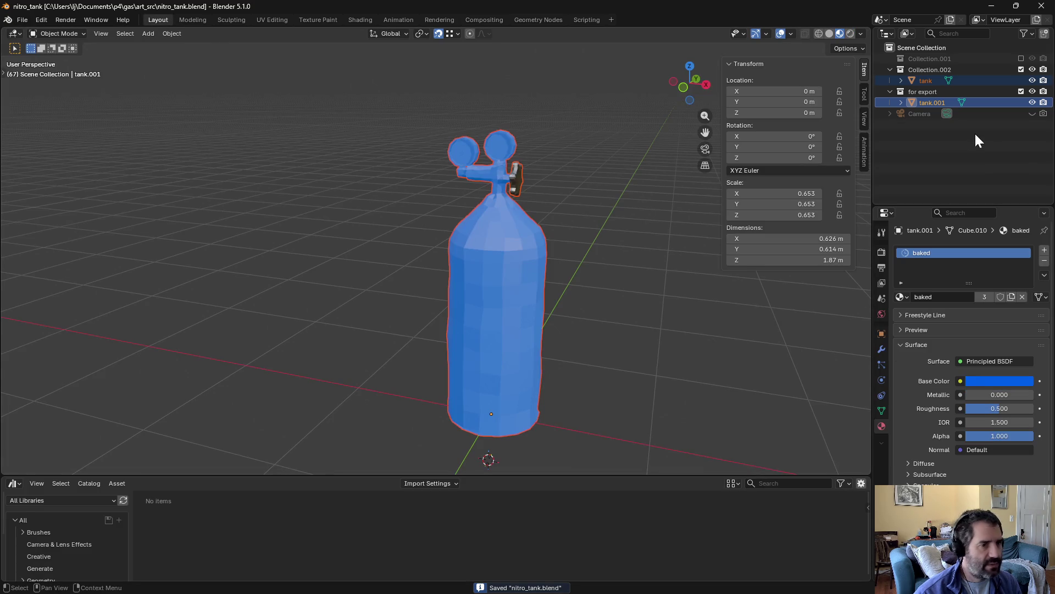
left_click(929, 102)
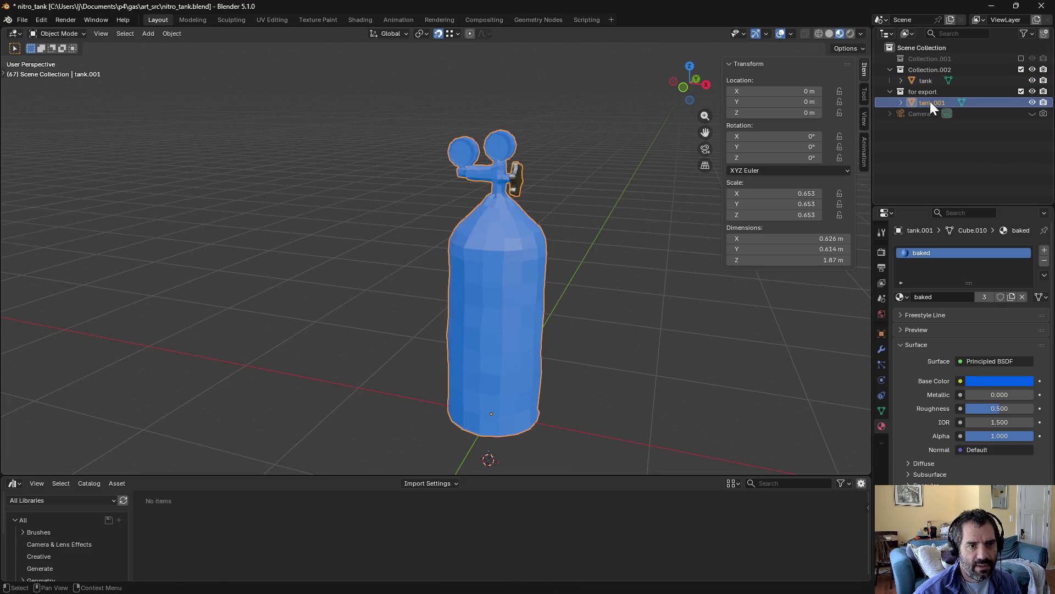
double_click(930, 101)
type("nitro_tank")
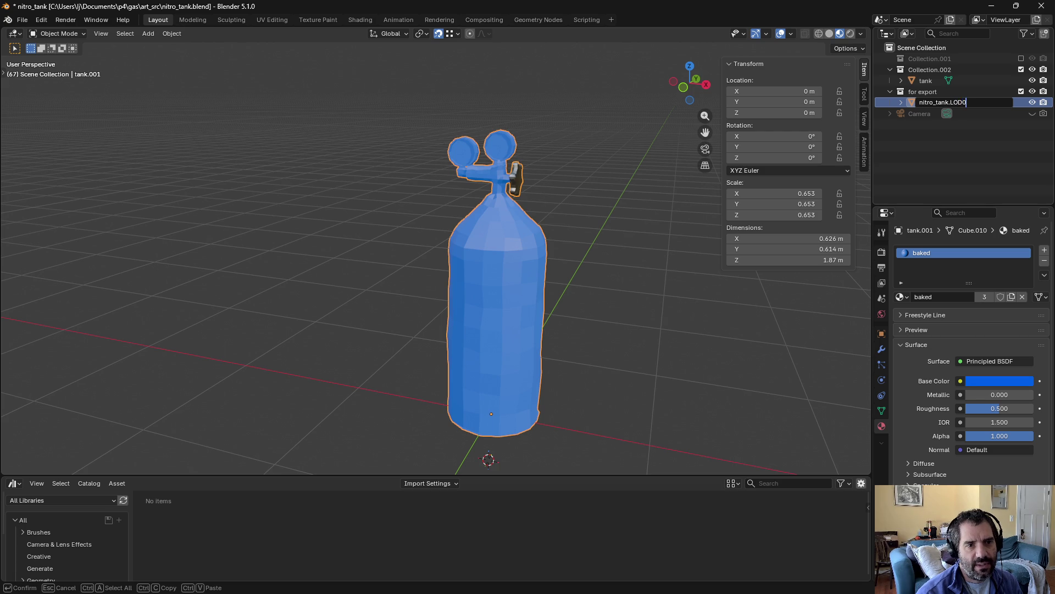
Step: Confirm the object name nitro_tank.LOD0 and select the 'for export' collection
key("Return")
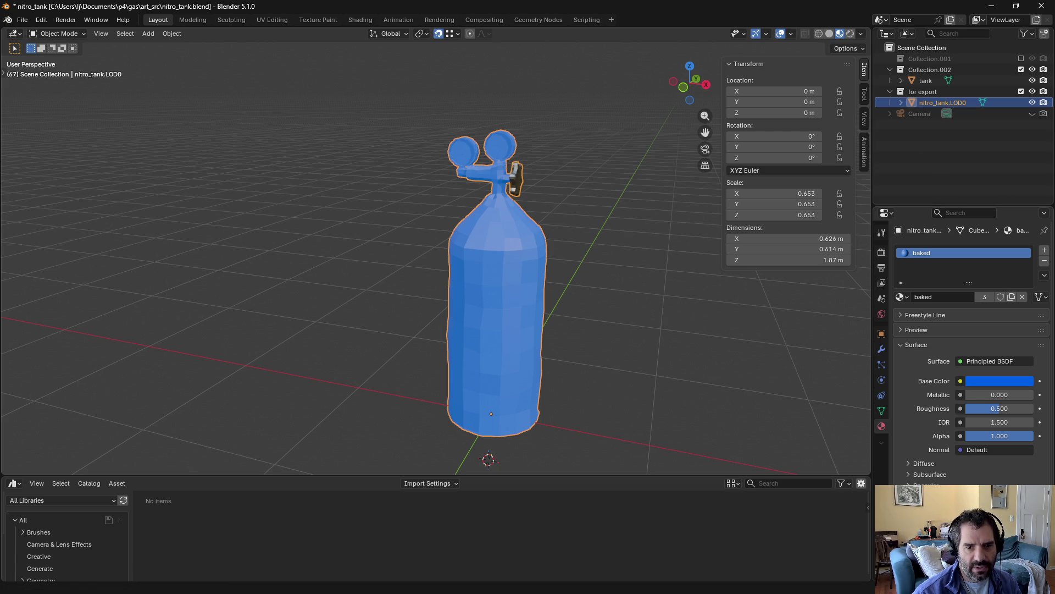
left_click(965, 164)
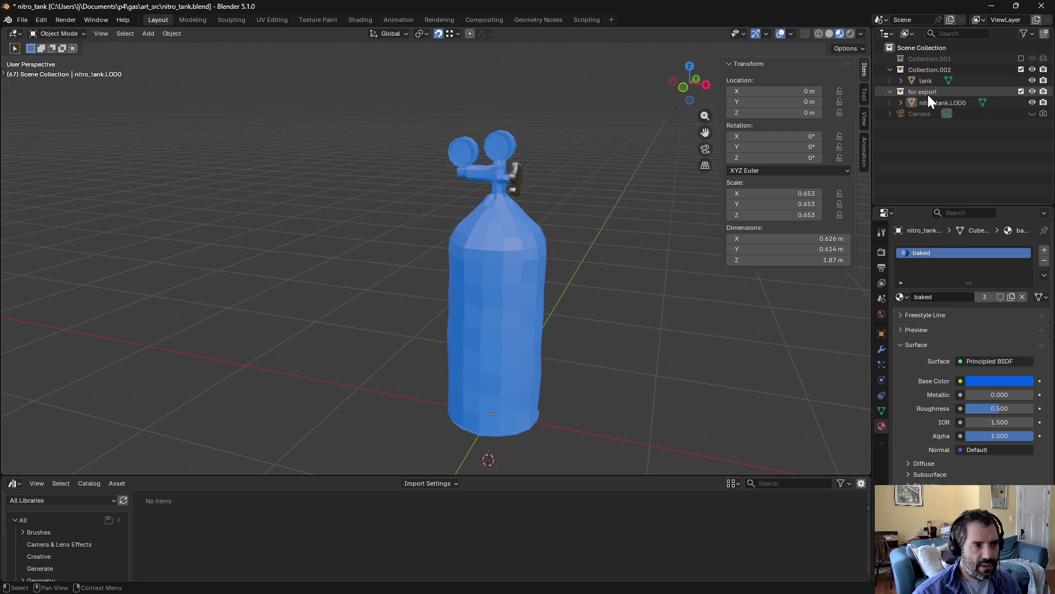
left_click(928, 94)
Step: Export the collection as FBX with the active-collection preset into Assets/Gameplay/map/props/nitro_tank
left_click(22, 19)
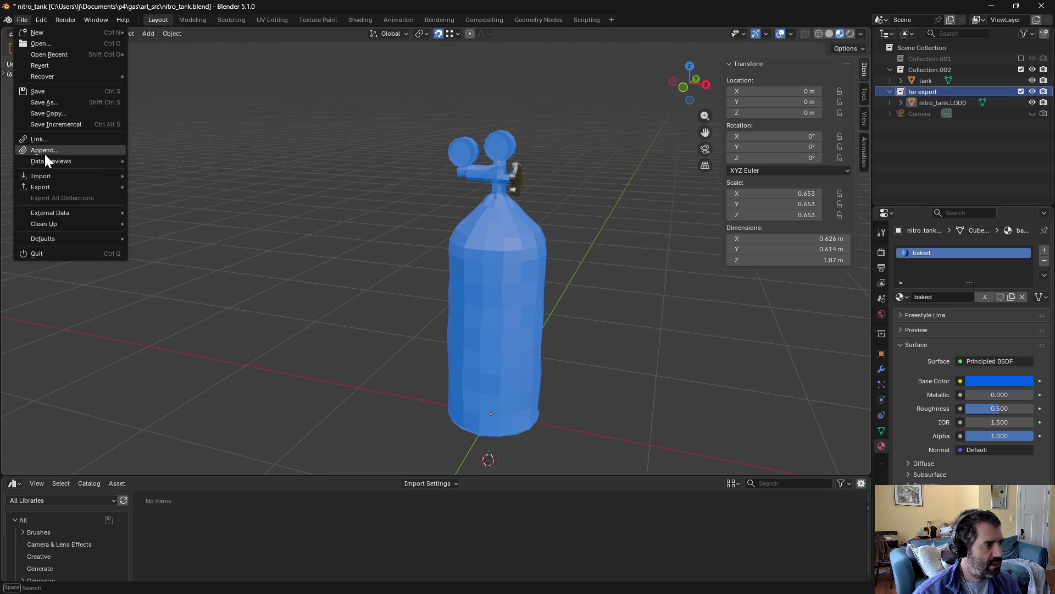
mouse_move(40, 189)
left_click(192, 279)
left_click(696, 318)
left_click(683, 346)
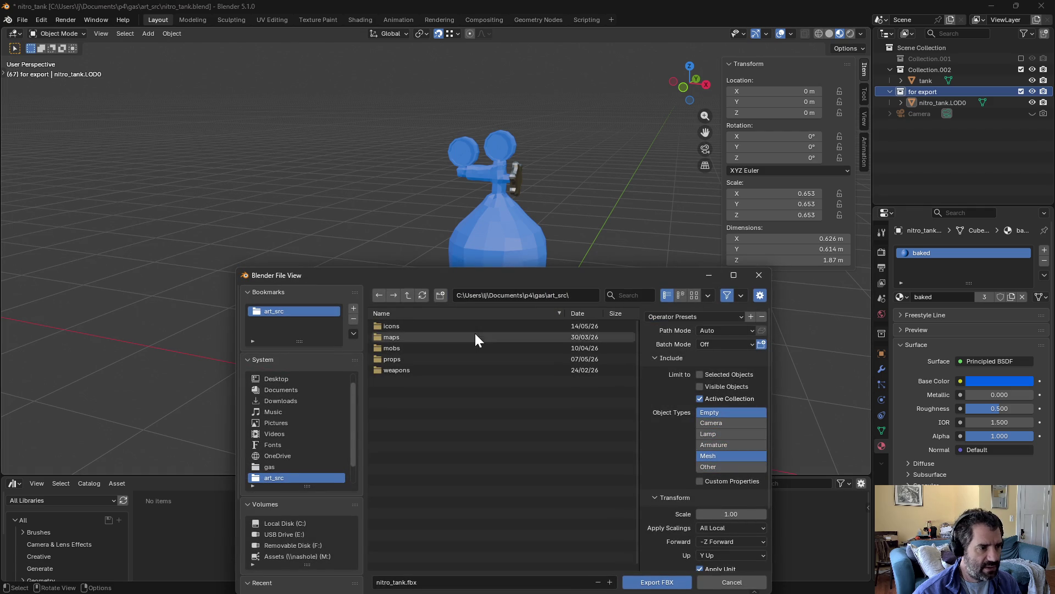
left_click(404, 295)
left_click(402, 341)
left_click(423, 358)
left_click(404, 348)
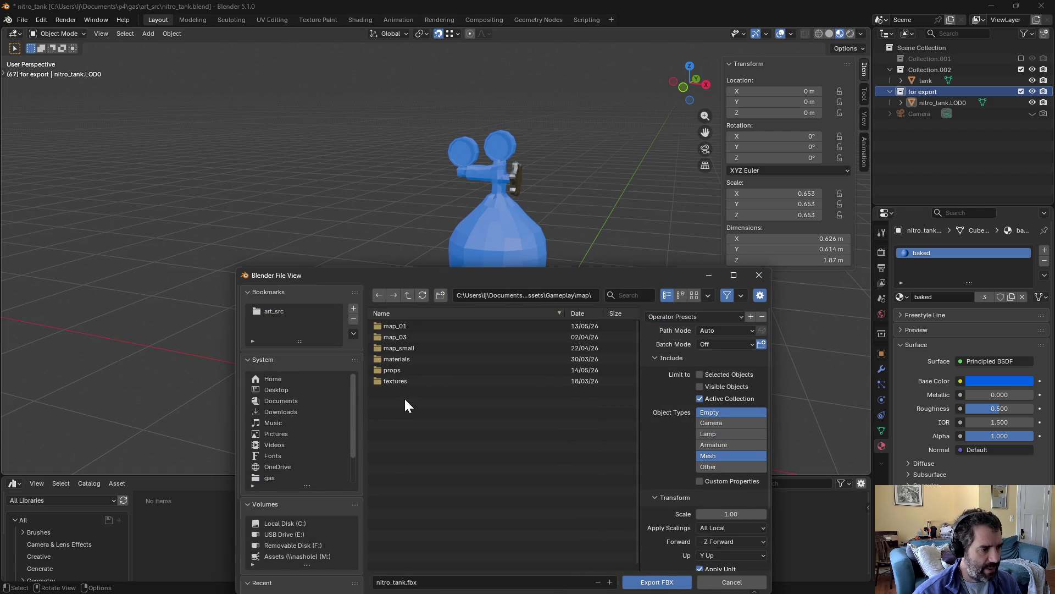
left_click(385, 370)
left_click(406, 352)
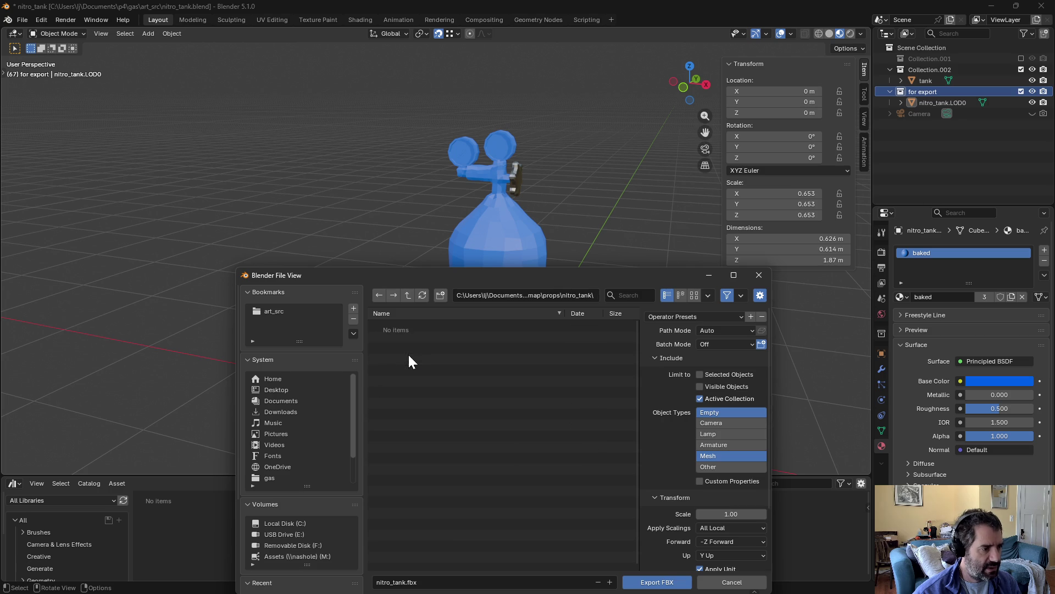
left_click(664, 583)
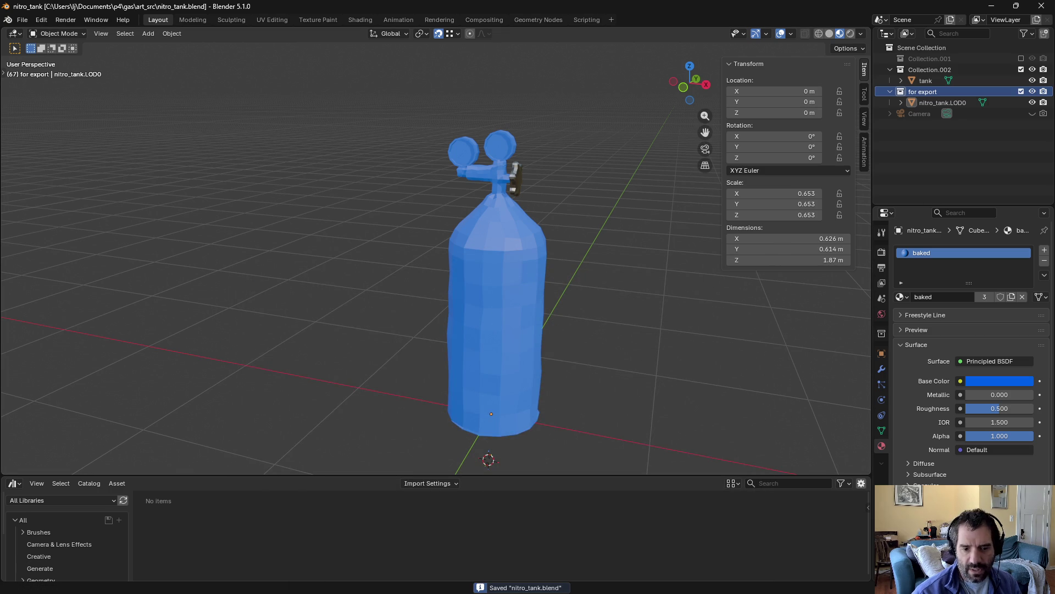
Step: In Unity's props/nitro_tank folder, untick sRGB on the nitro_tank_rmao.LOD0 texture
key("alt+Tab")
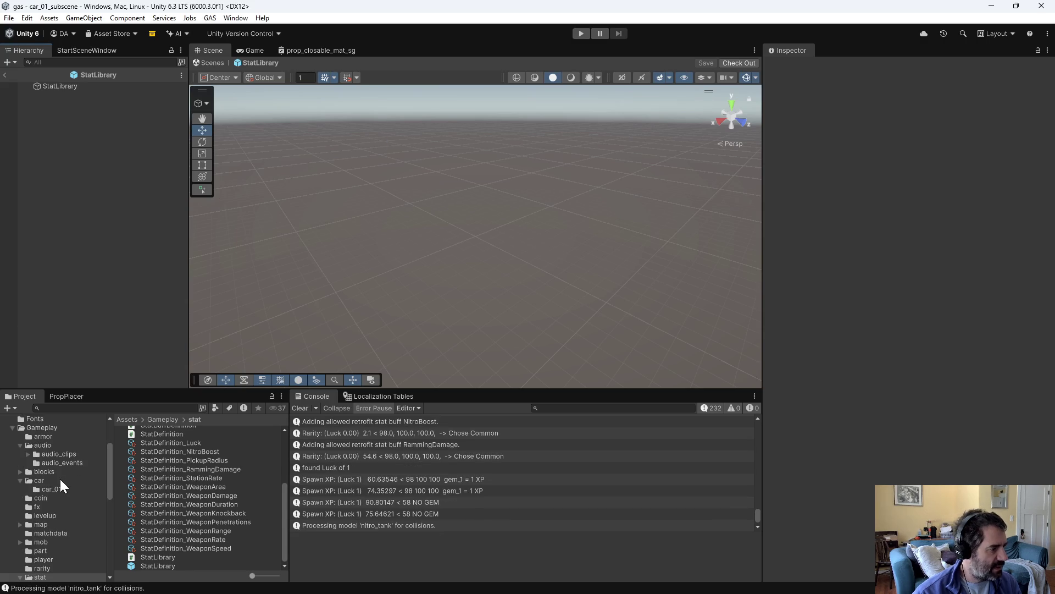
left_click(38, 523)
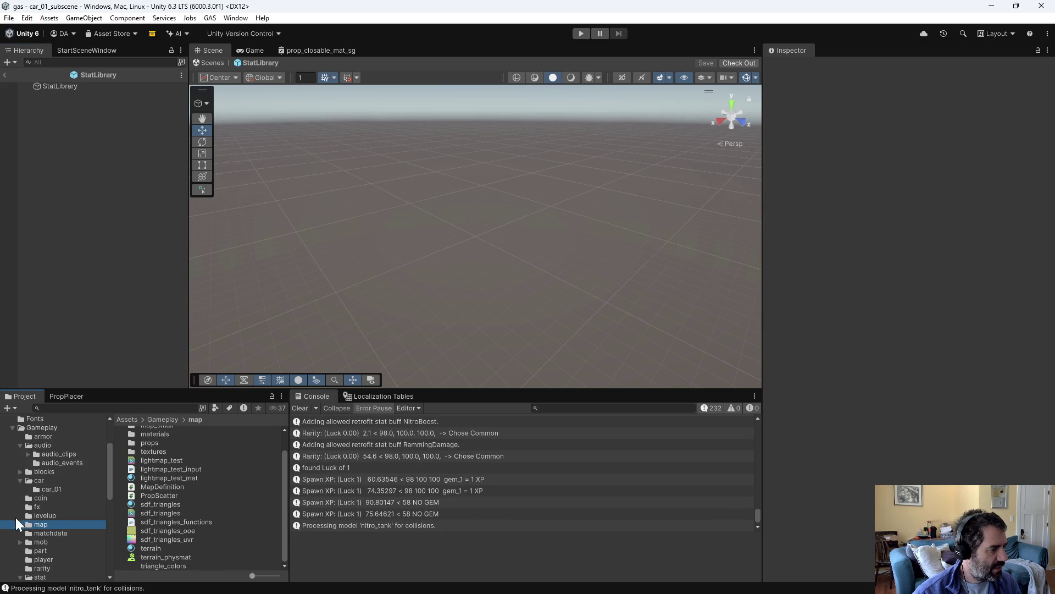
left_click(21, 524)
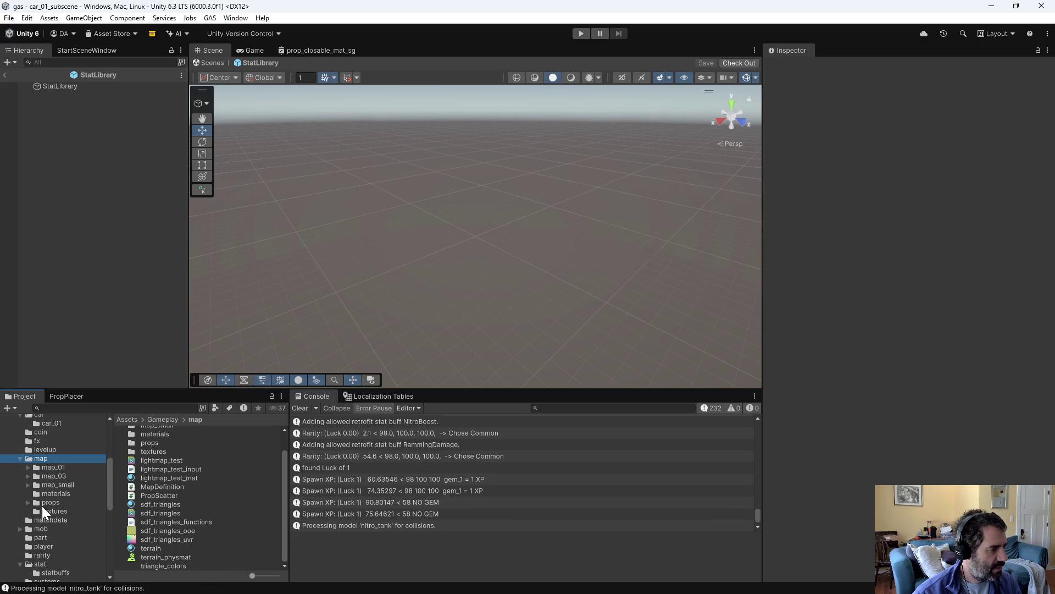
left_click(46, 503)
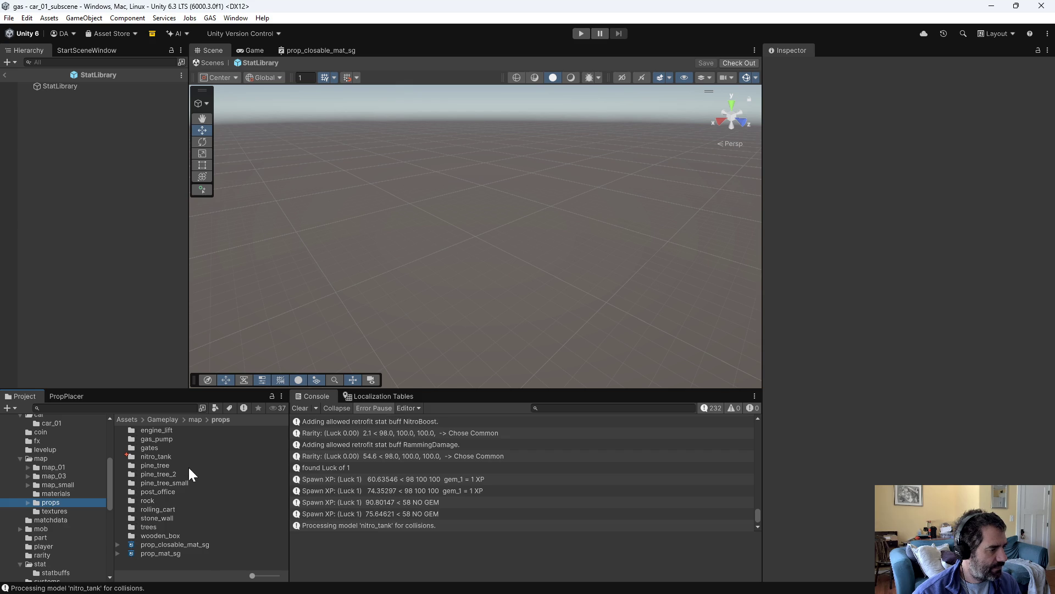
double_click(156, 456)
left_click(170, 447)
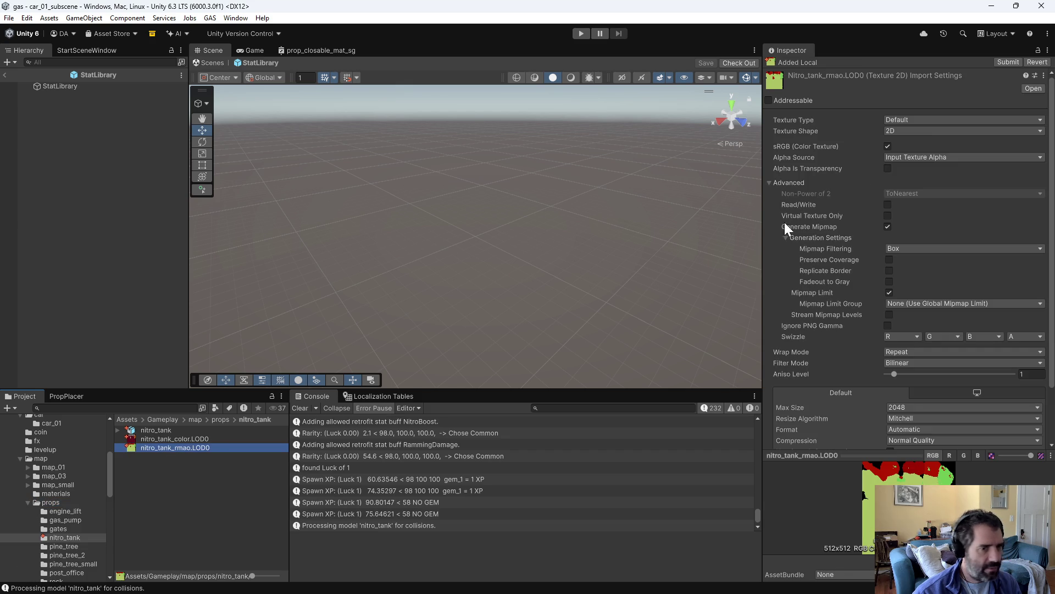
left_click(889, 147)
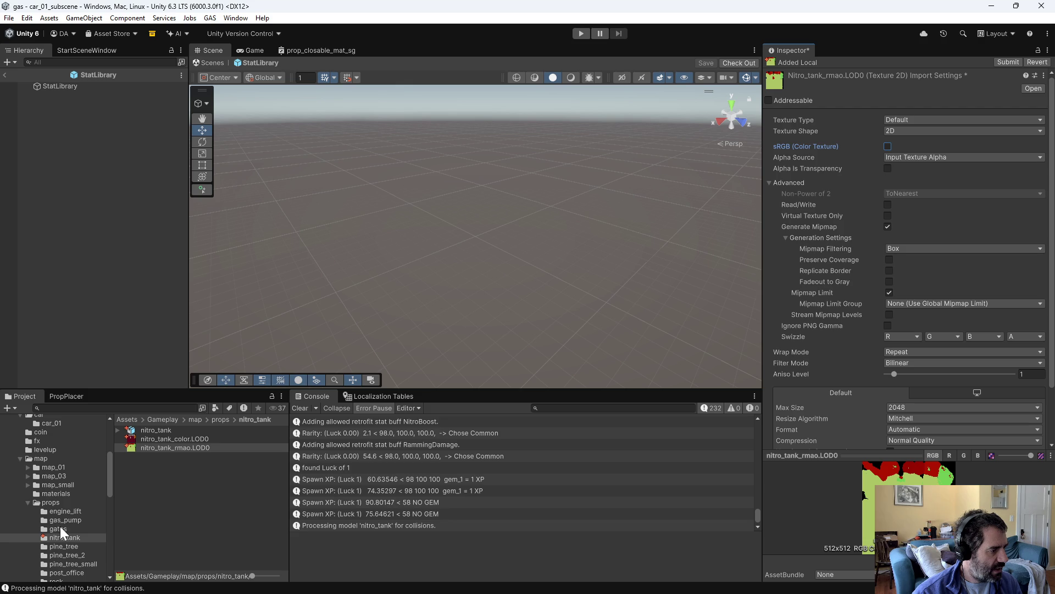
Step: Select the coin prefab in the coin folder and save the pending texture import change
scroll(61, 517, "down", 3)
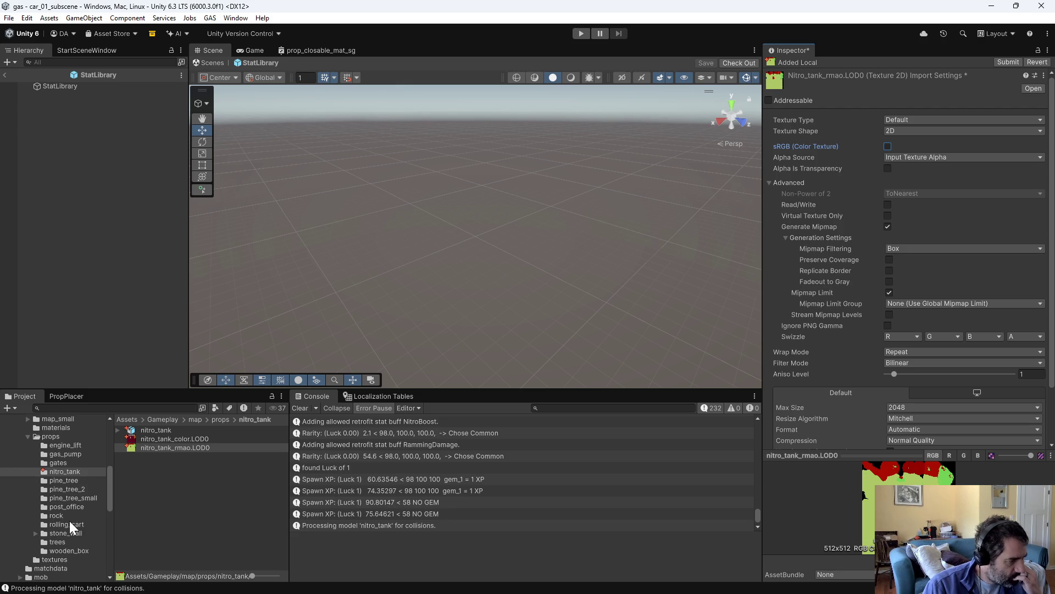
scroll(70, 524, "down", 2)
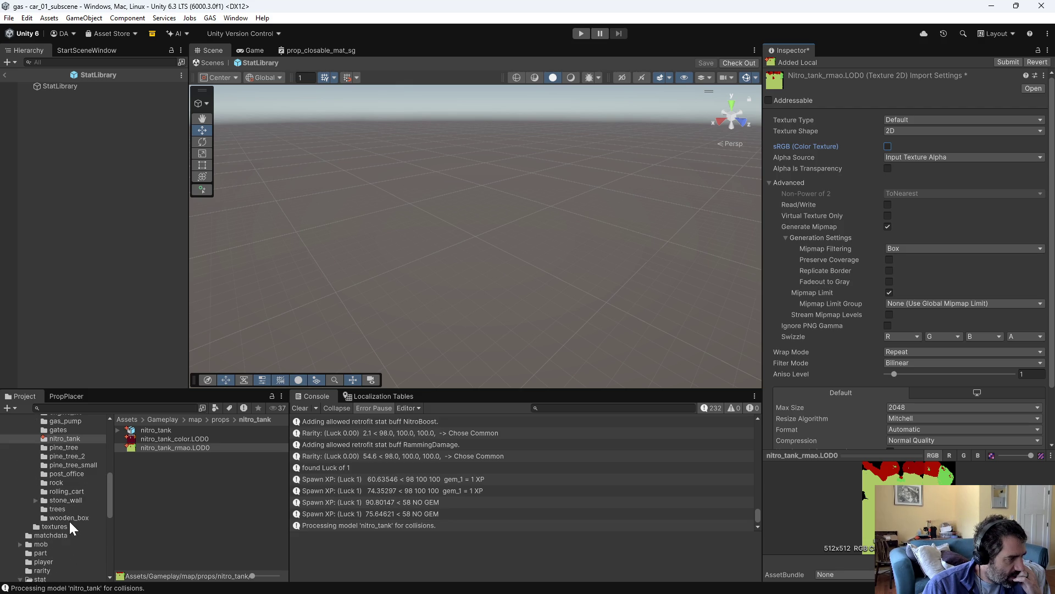
scroll(69, 521, "down", 2)
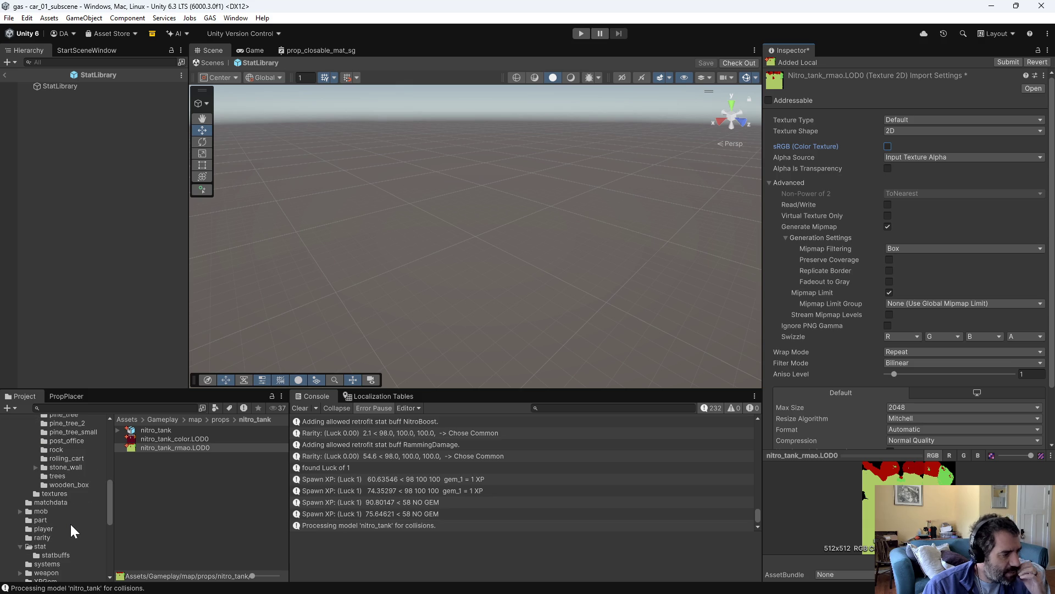
scroll(71, 524, "up", 10)
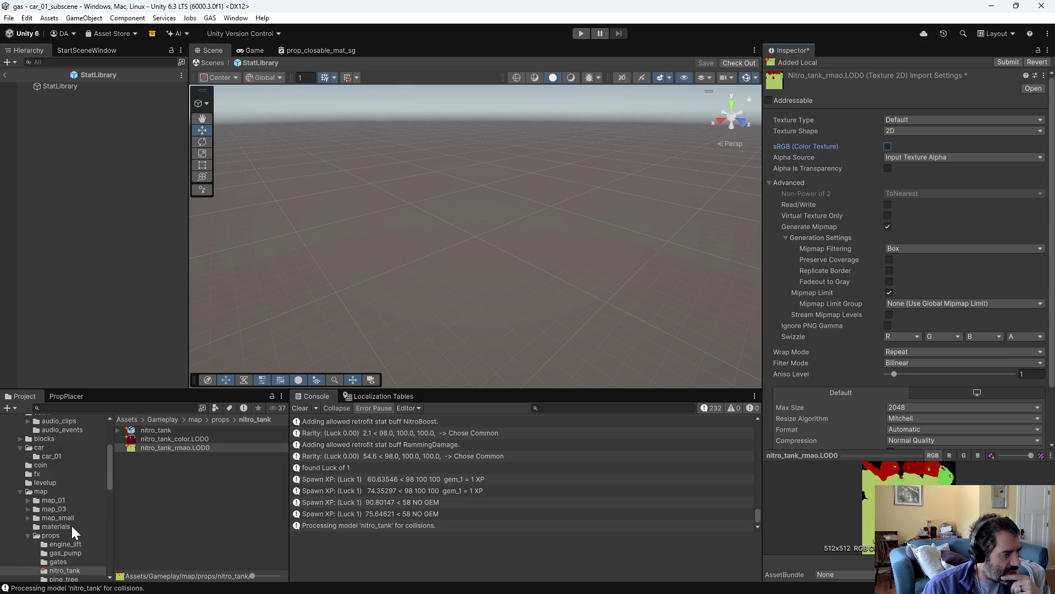
left_click(44, 464)
left_click(156, 431)
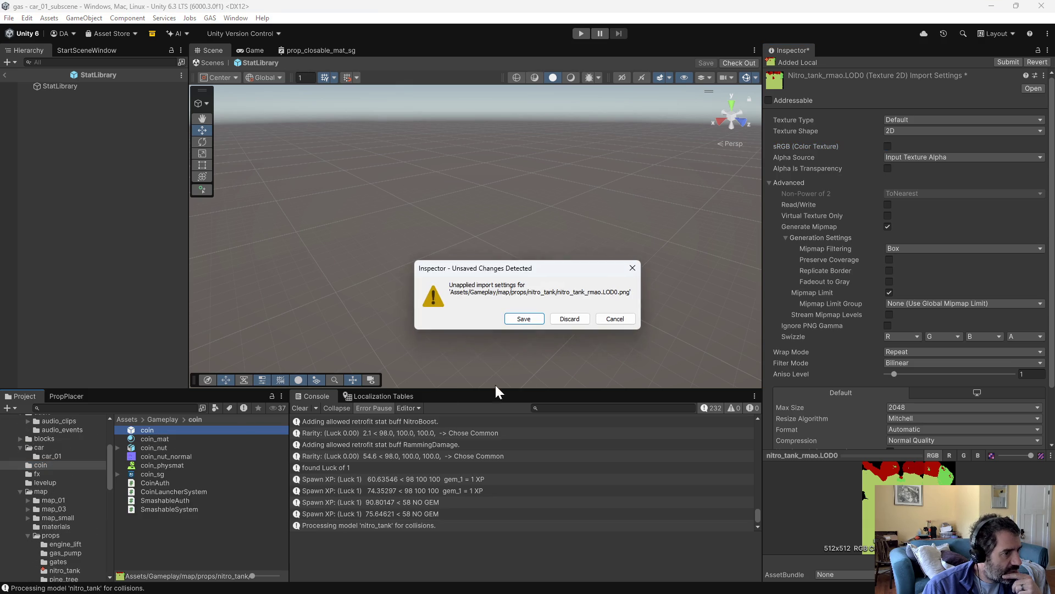
left_click(524, 320)
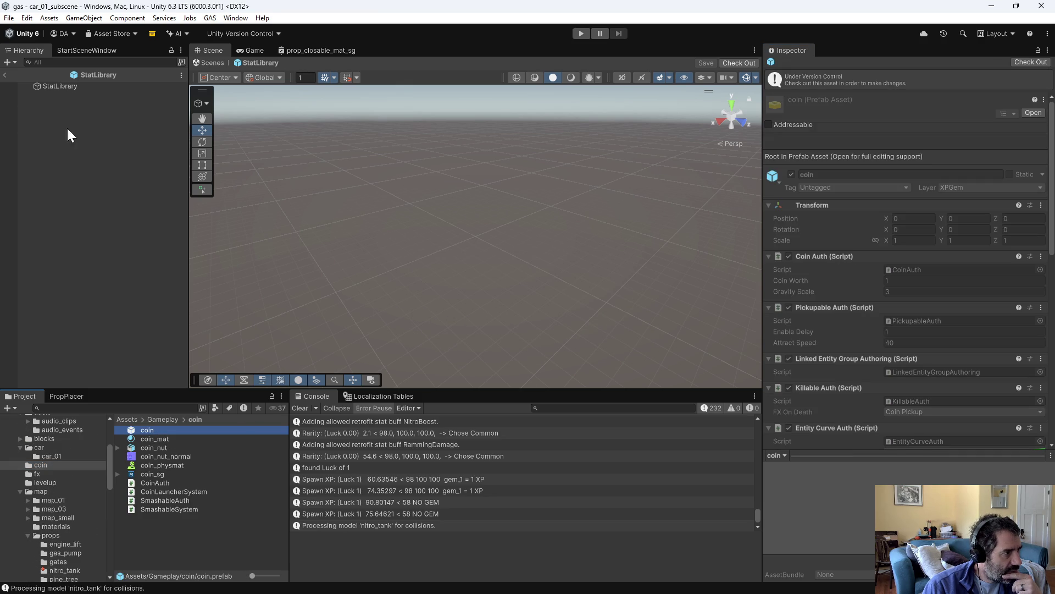
Step: Duplicate the coin prefab and rename the copy nitro_tank
double_click(144, 429)
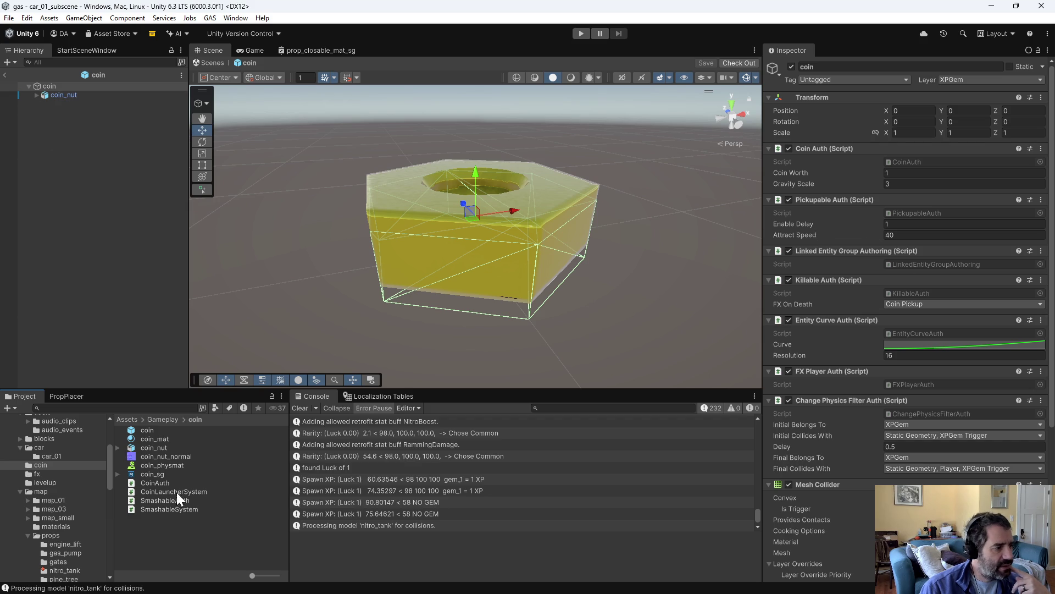
left_click(142, 438)
left_click(147, 431)
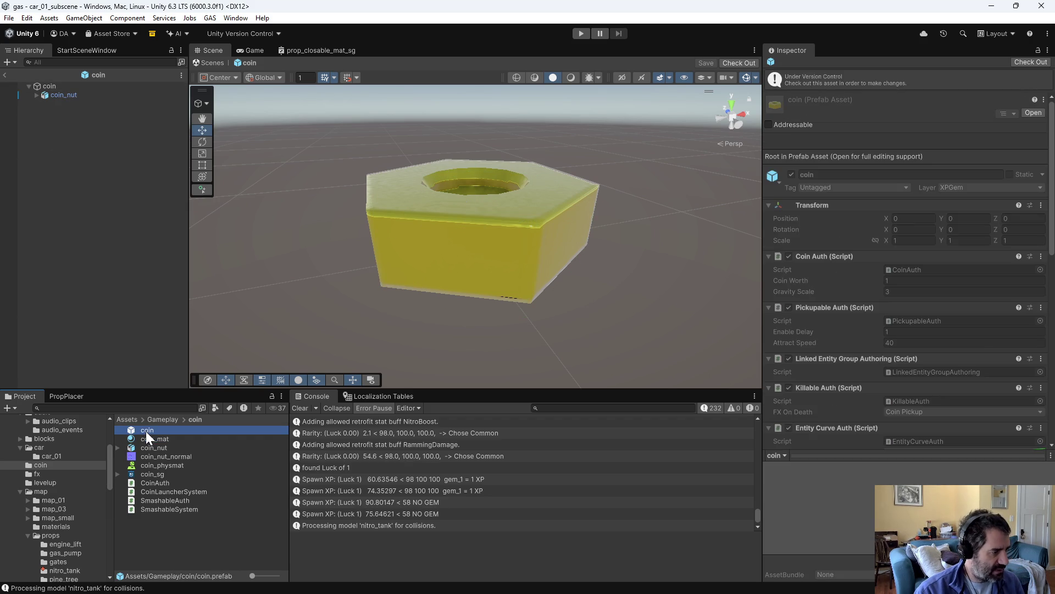
key("ctrl+d")
key("F2")
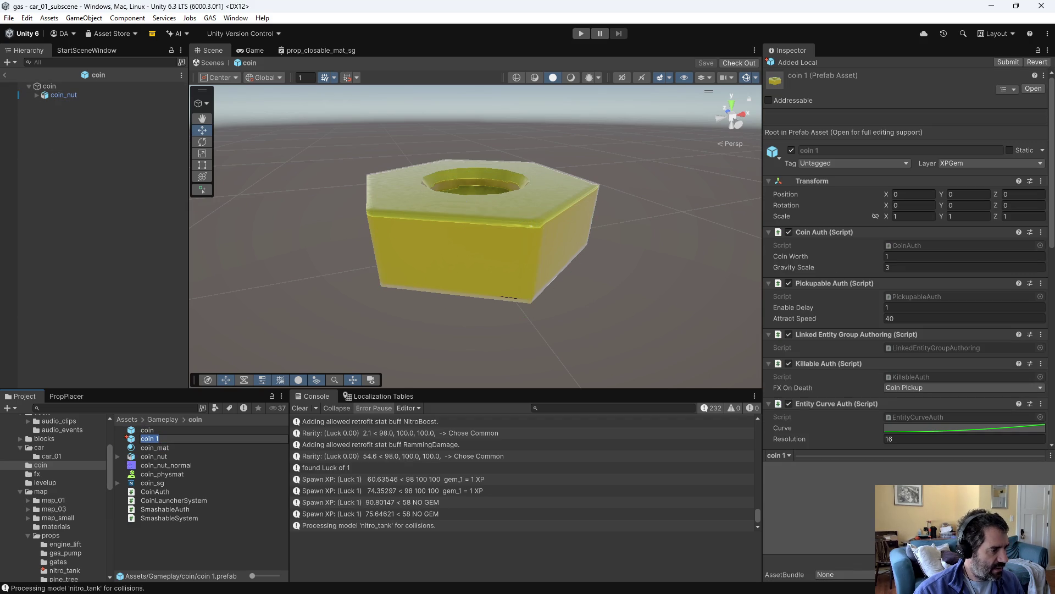
type("nitro_tank")
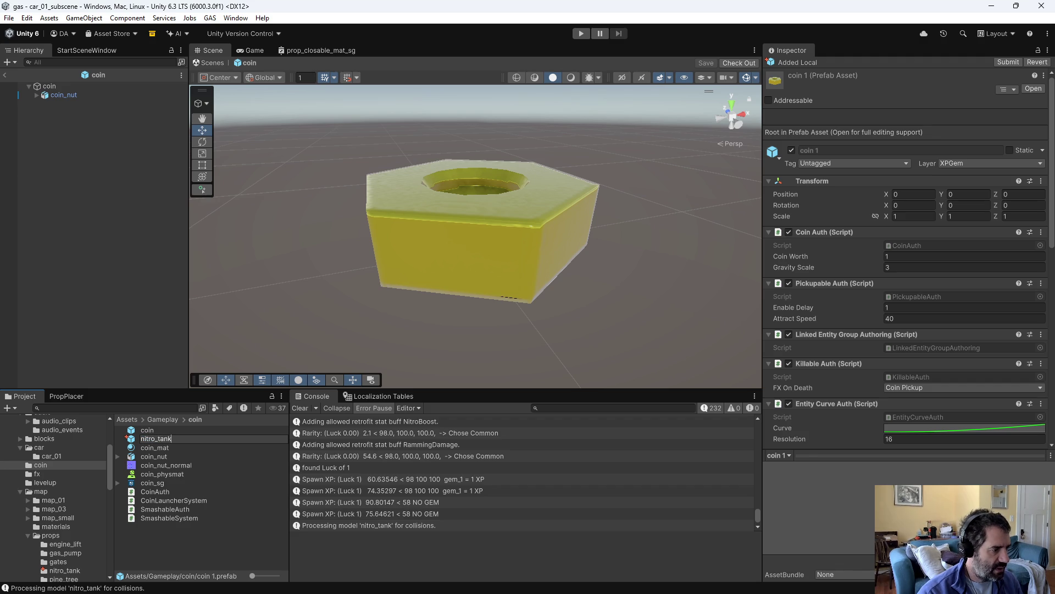
key("Return")
Step: Move the nitro_tank prefab into props/nitro_tank, open it, and delete its coin_nut child
scroll(81, 532, "down", 3)
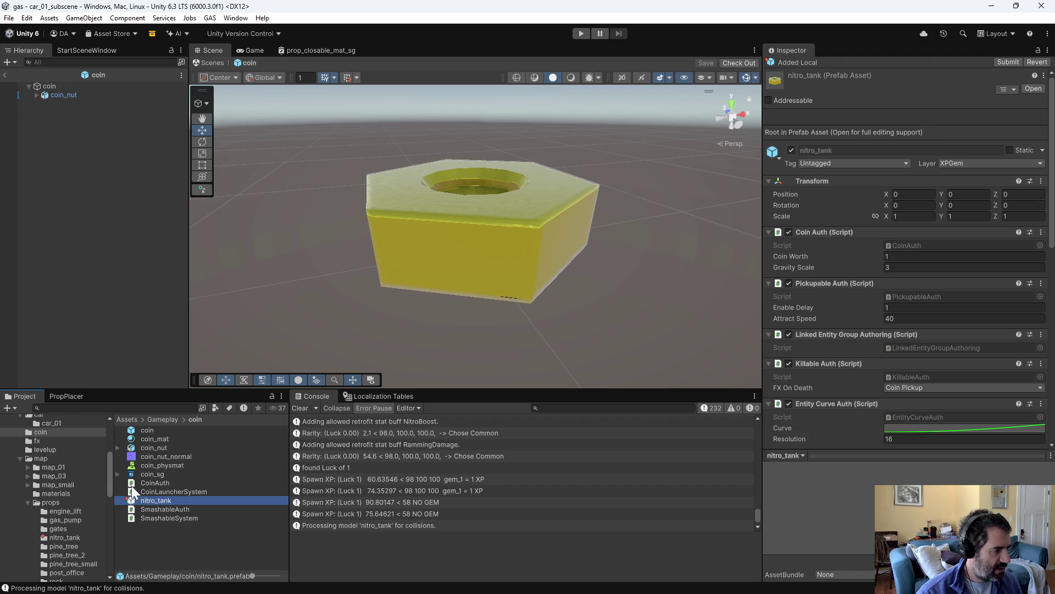
left_click_drag(150, 499, 66, 539)
left_click(66, 538)
double_click(147, 438)
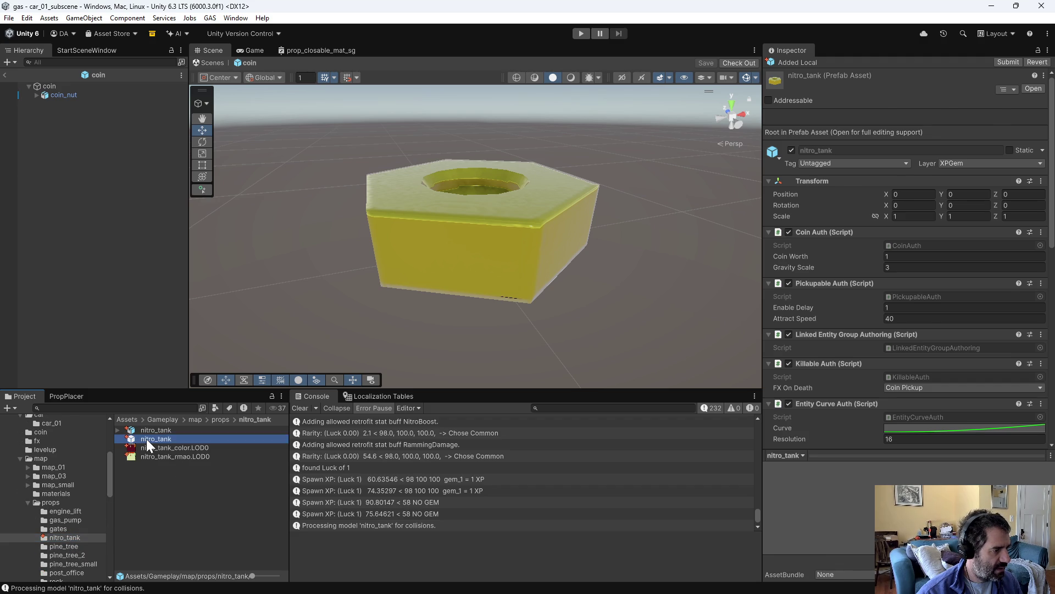
left_click(52, 94)
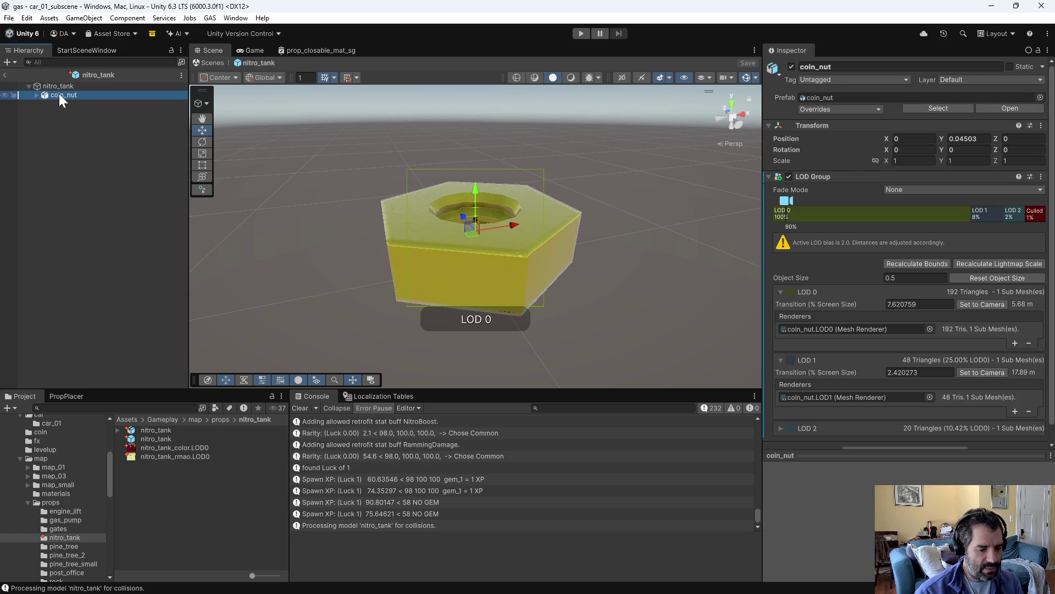
key("Delete")
left_click(150, 430)
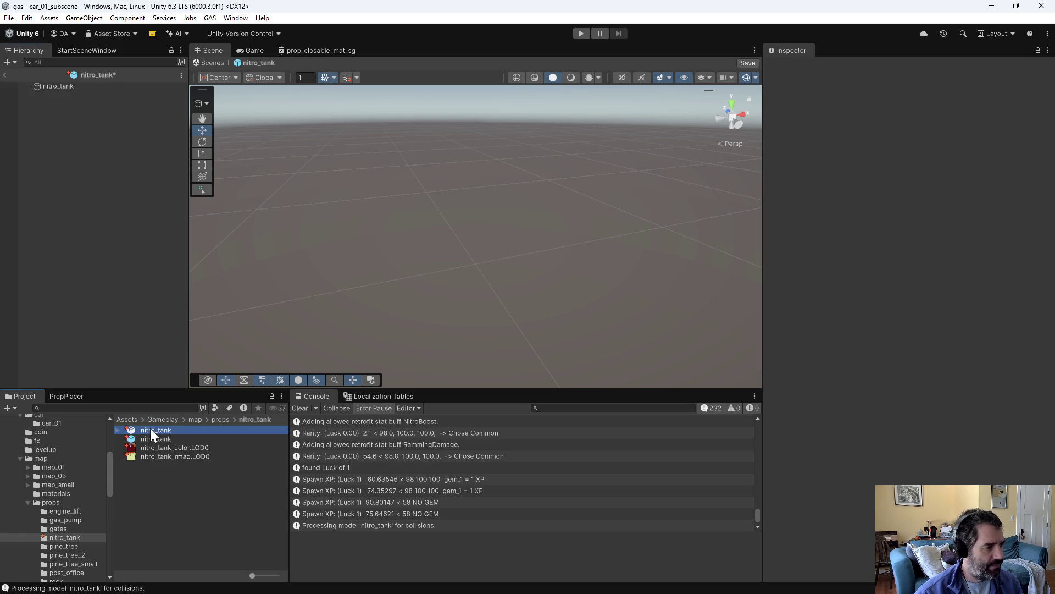
Step: Stop the nitro_tank model generating materials and add it under the prefab root
left_click(968, 132)
left_click(907, 143)
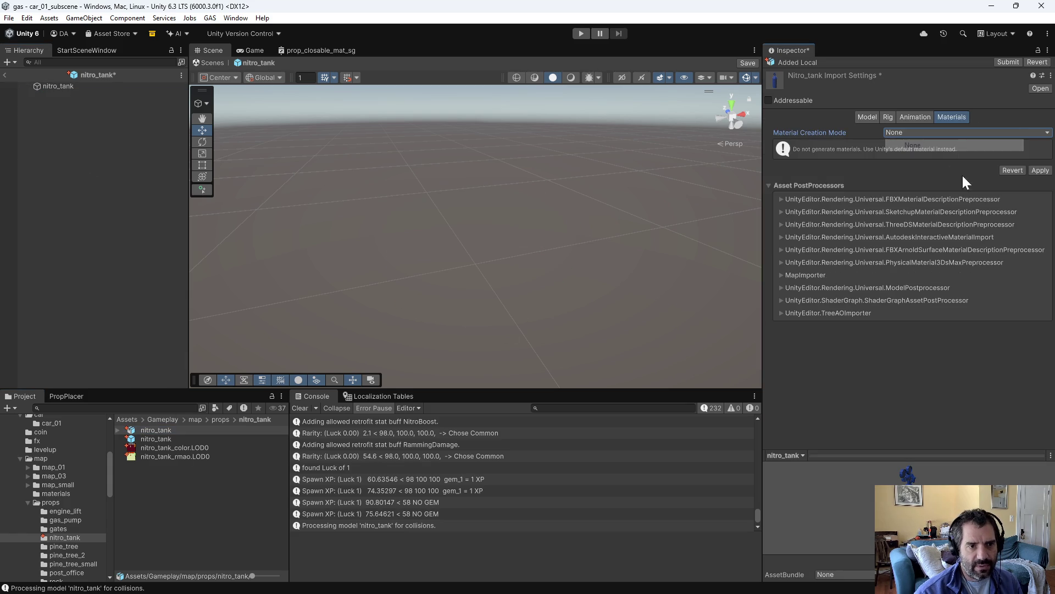
left_click(1039, 171)
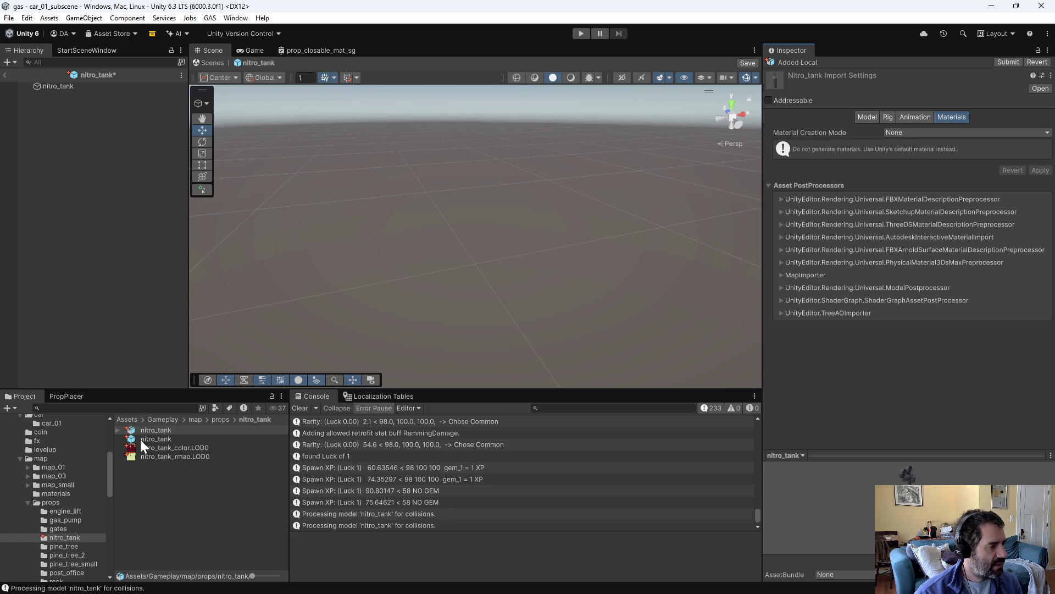
left_click_drag(137, 431, 55, 87)
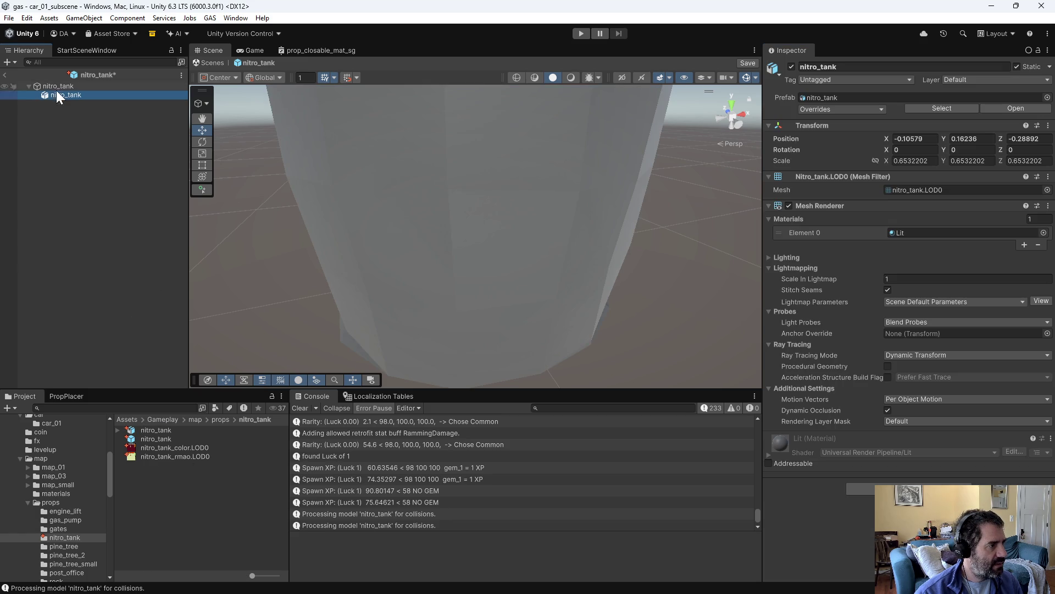
left_click(52, 96)
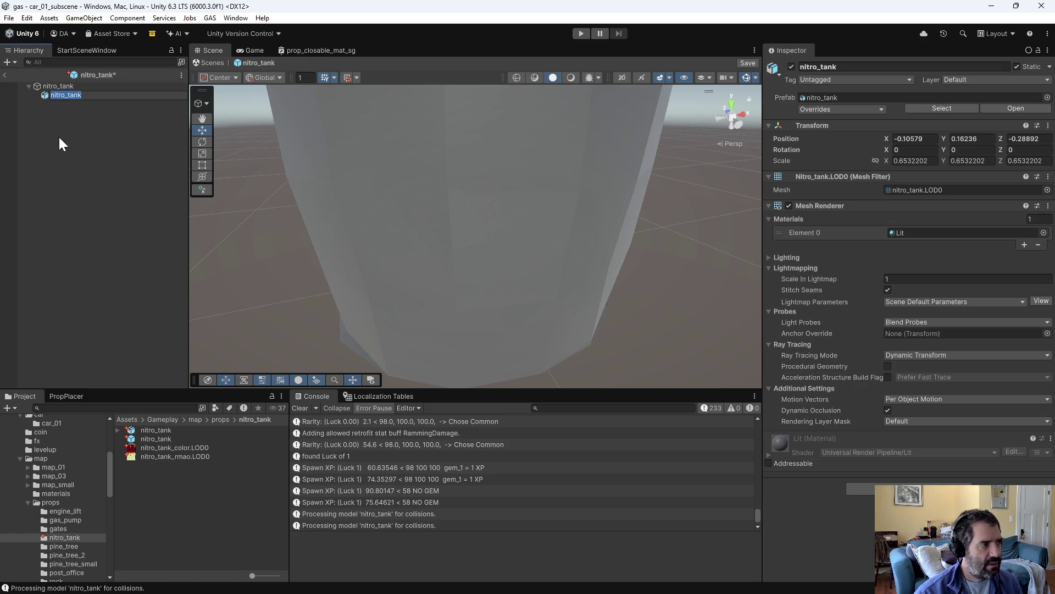
left_click(73, 98)
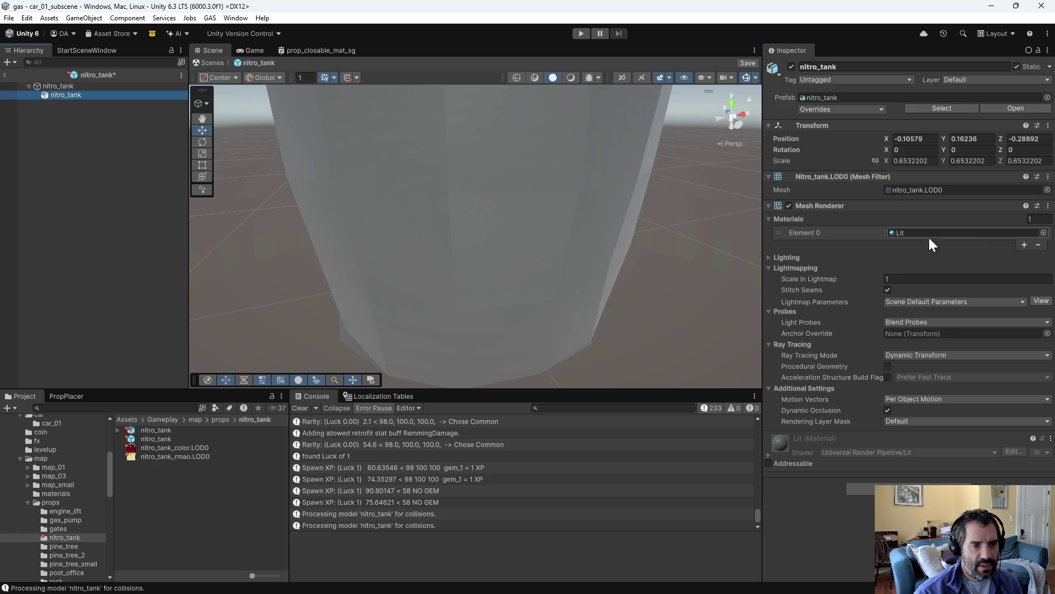
Step: Create a material named nitro_tank_mat.LOD0 in the nitro_tank folder
right_click(135, 486)
mouse_move(165, 165)
left_click(376, 182)
type("nitro_tank_ma")
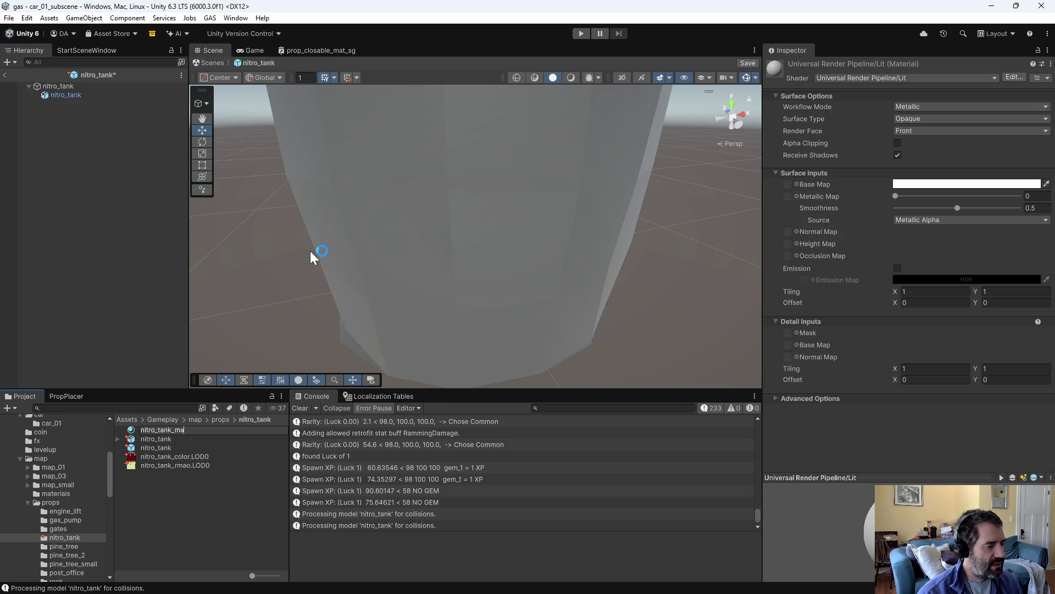
type("t.LOD0")
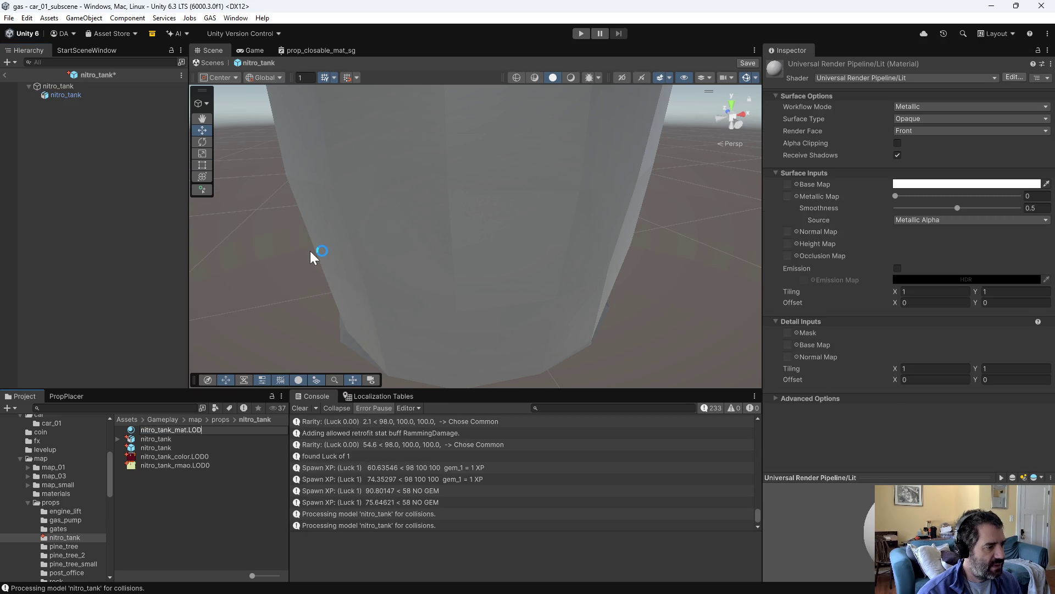
key("Return")
left_click(919, 87)
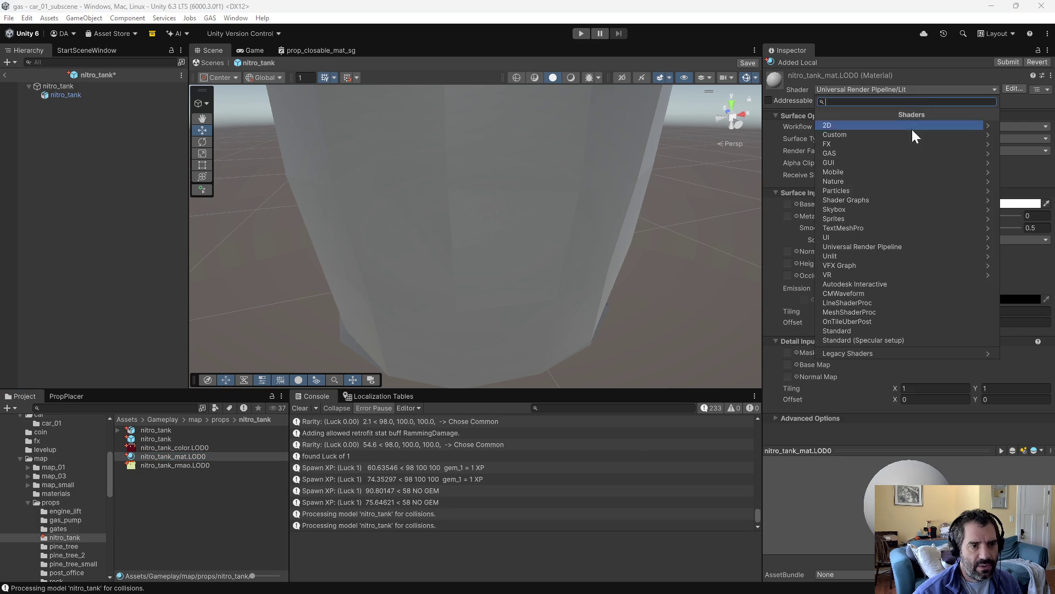
Step: Switch the material to Shader Graphs/prop_mat_sg with nitro_tank_color.LOD0 and nitro_tank_rmao.LOD0 textures
left_click(858, 197)
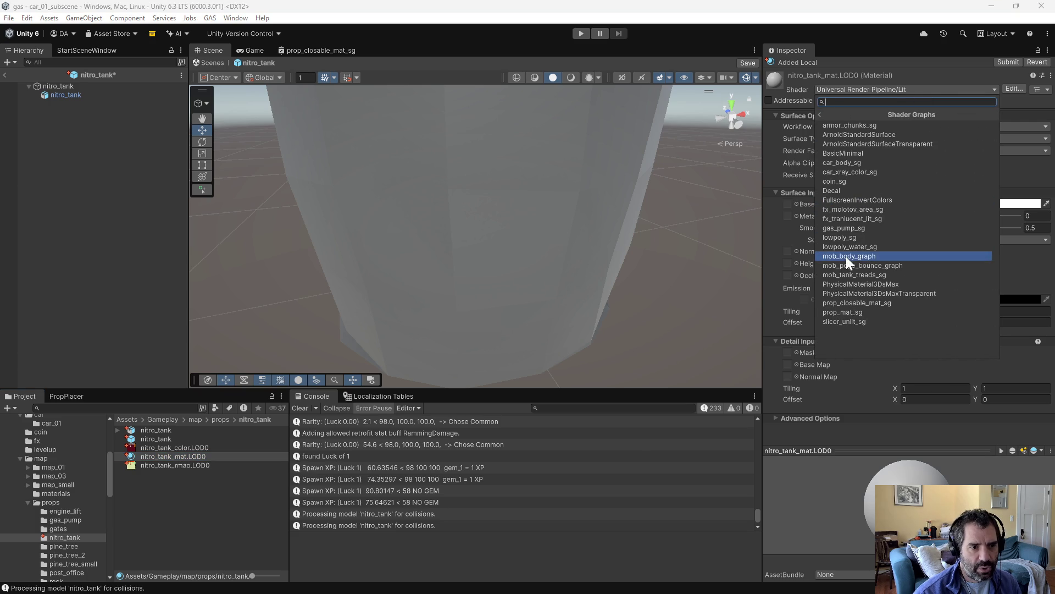
left_click(846, 313)
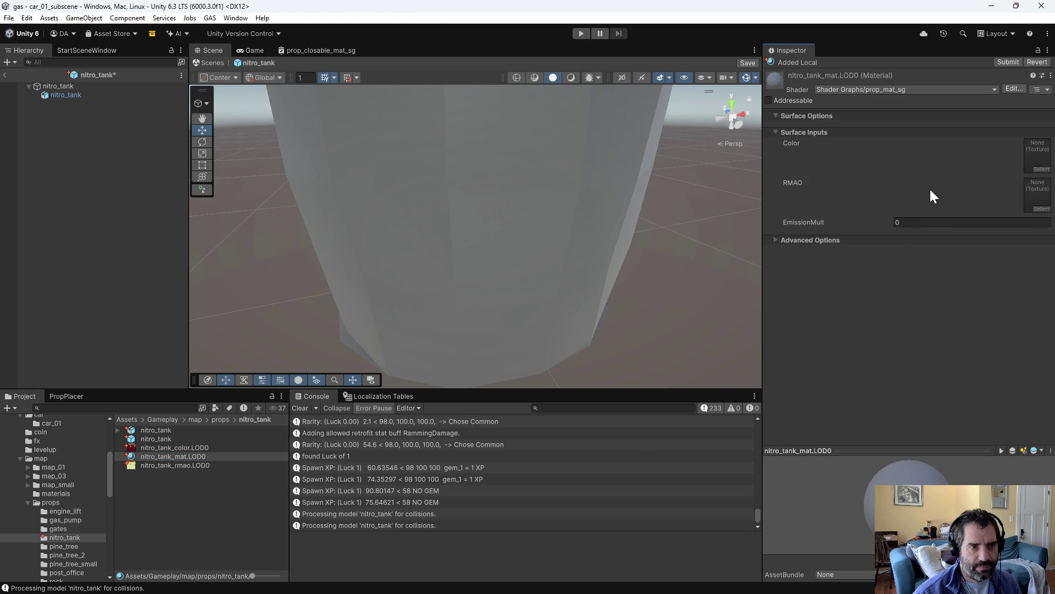
left_click(1030, 172)
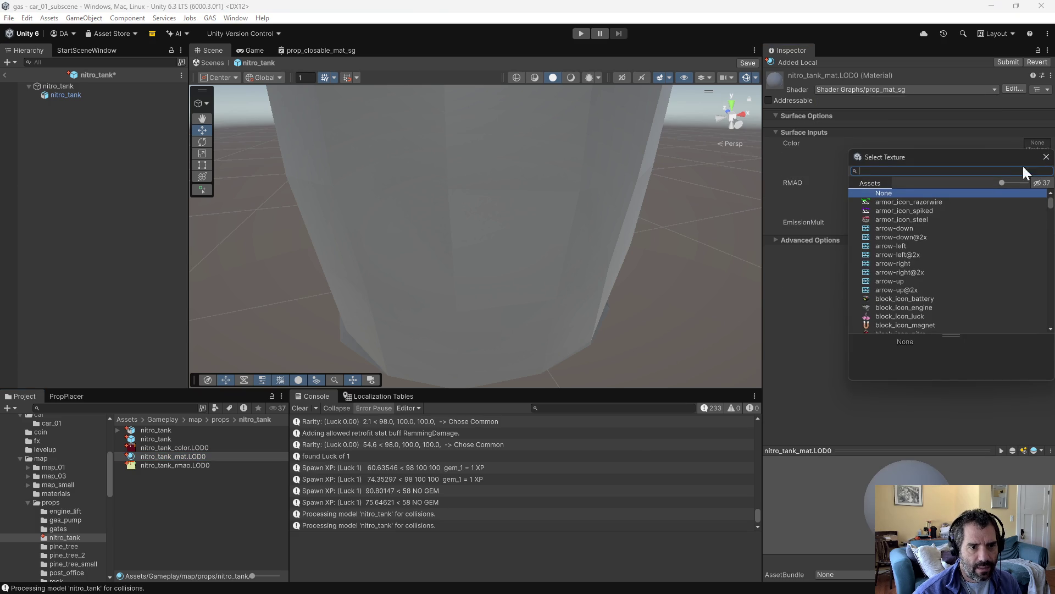
type("nitr")
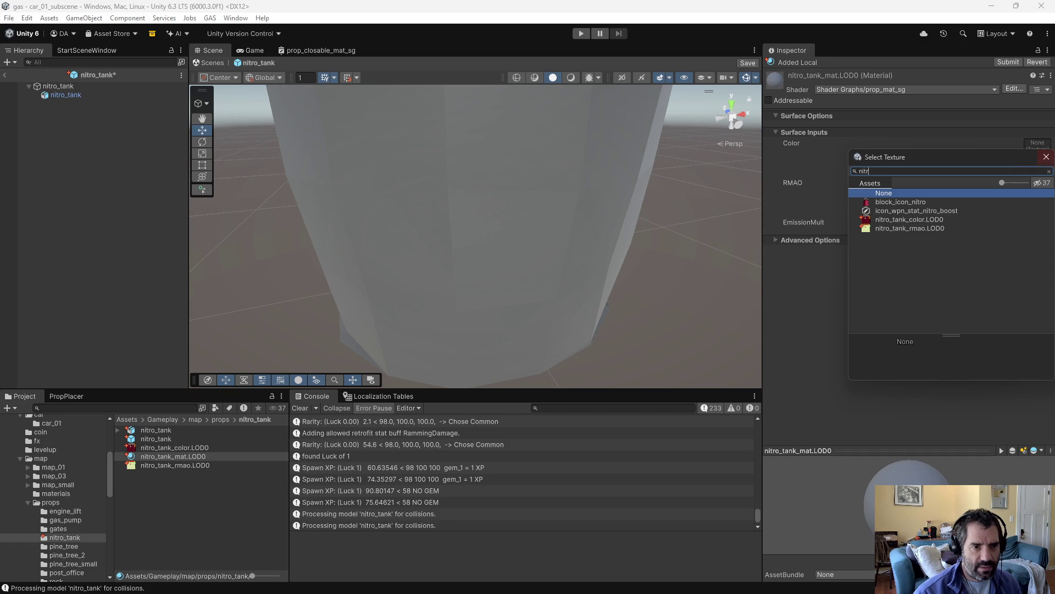
double_click(911, 220)
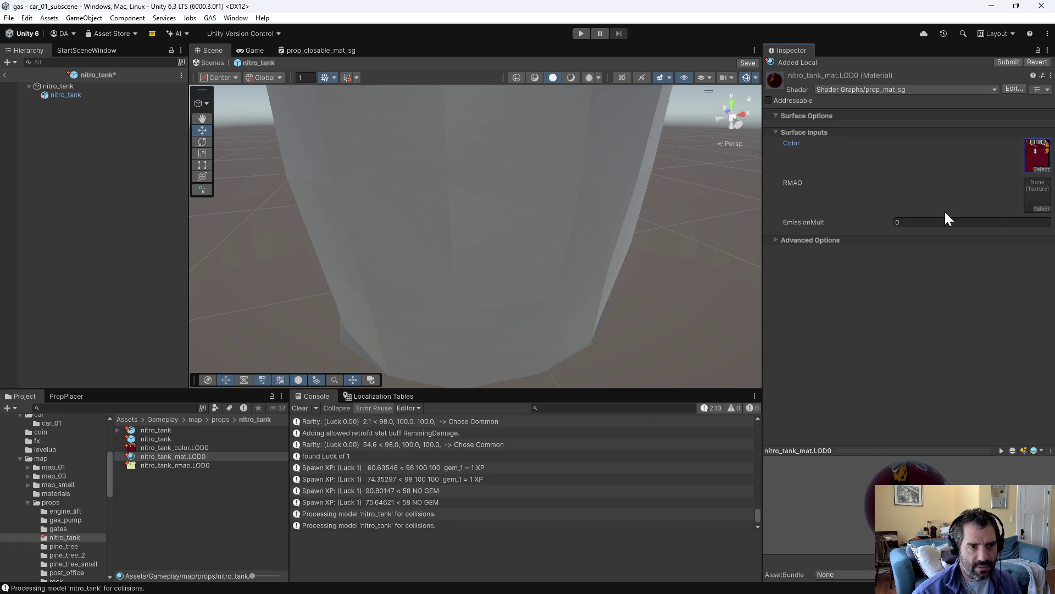
left_click(1036, 211)
type("nt")
key("BackSpace")
key("BackSpace")
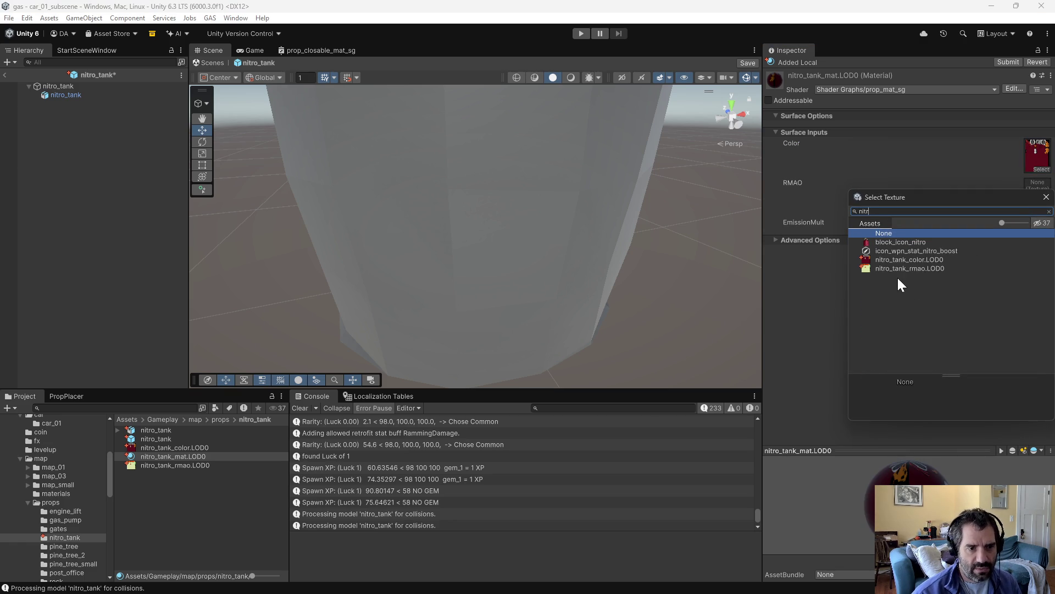
double_click(904, 269)
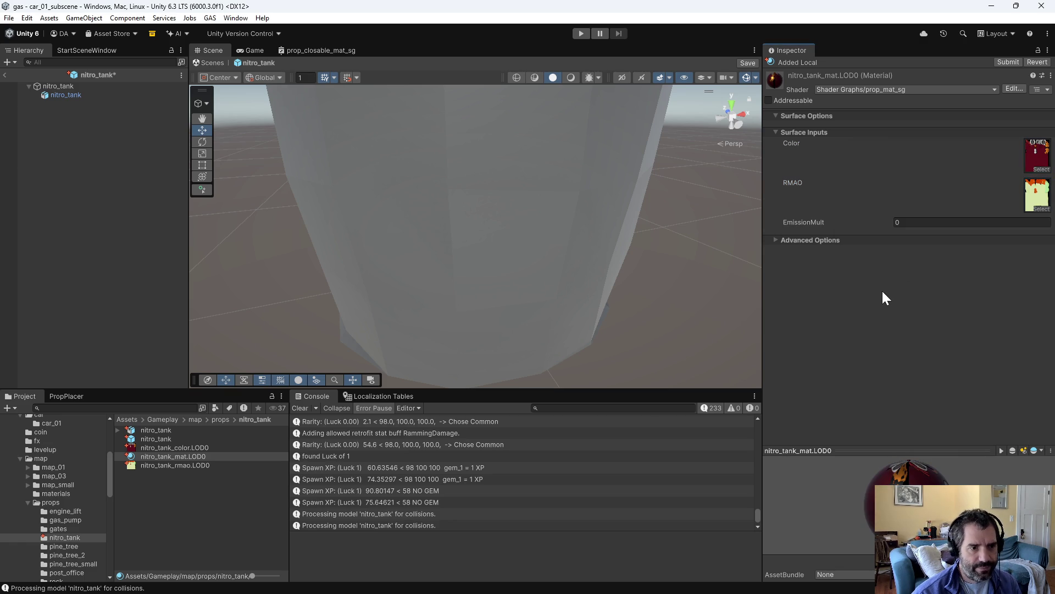
Step: Apply the nitro_tank_mat.LOD0 material to the tank model and inspect the red result
scroll(447, 272, "down", 5)
mouse_move(494, 219)
left_mouse_down("alt")
mouse_move(495, 275)
mouse_move(490, 252)
left_mouse_up("alt")
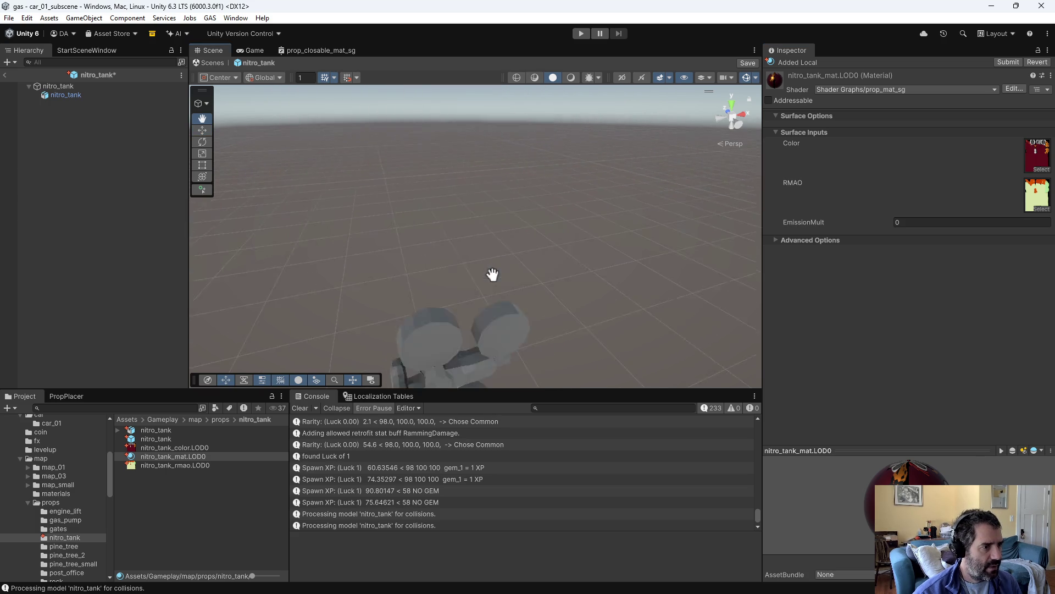
left_click_drag(187, 457, 430, 308)
mouse_move(474, 279)
left_mouse_down("alt")
mouse_move(411, 298)
mouse_move(820, 325)
left_mouse_up("alt")
scroll(637, 232, "down", 2)
left_click_drag(637, 232, 632, 233, "alt")
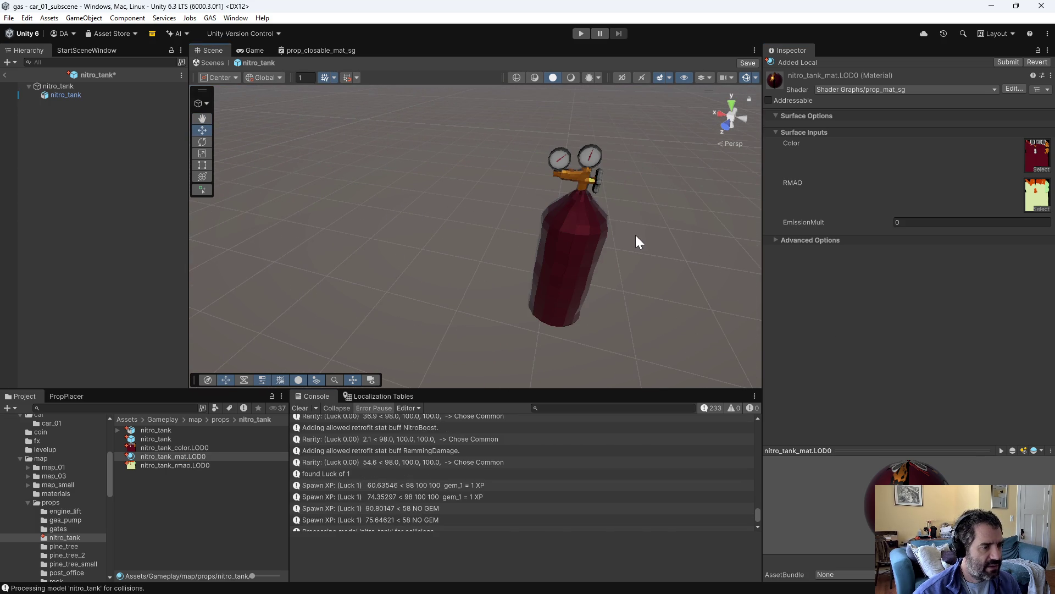
mouse_move(683, 256)
left_mouse_down("alt")
mouse_move(639, 268)
mouse_move(662, 175)
left_mouse_up("alt")
scroll(549, 231, "up", 2)
mouse_move(548, 231)
left_mouse_down("alt")
mouse_move(558, 275)
mouse_move(565, 233)
mouse_move(547, 282)
mouse_move(603, 283)
mouse_move(172, 182)
left_mouse_up("alt")
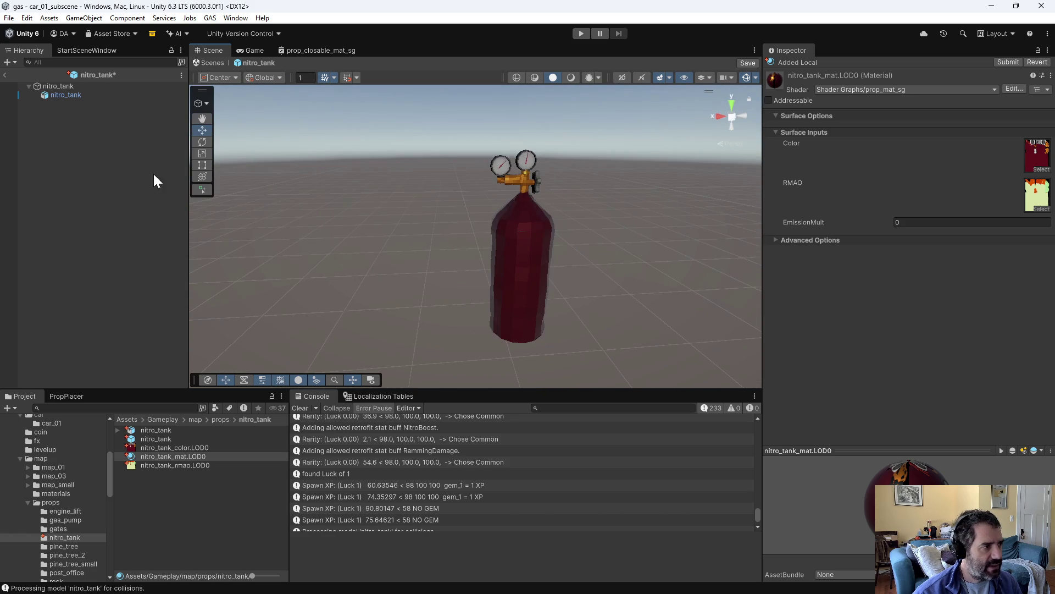
Step: Save the tank prefab, review its nitro_tank objects, and return to Blender
key("ctrl+s")
left_click(50, 97)
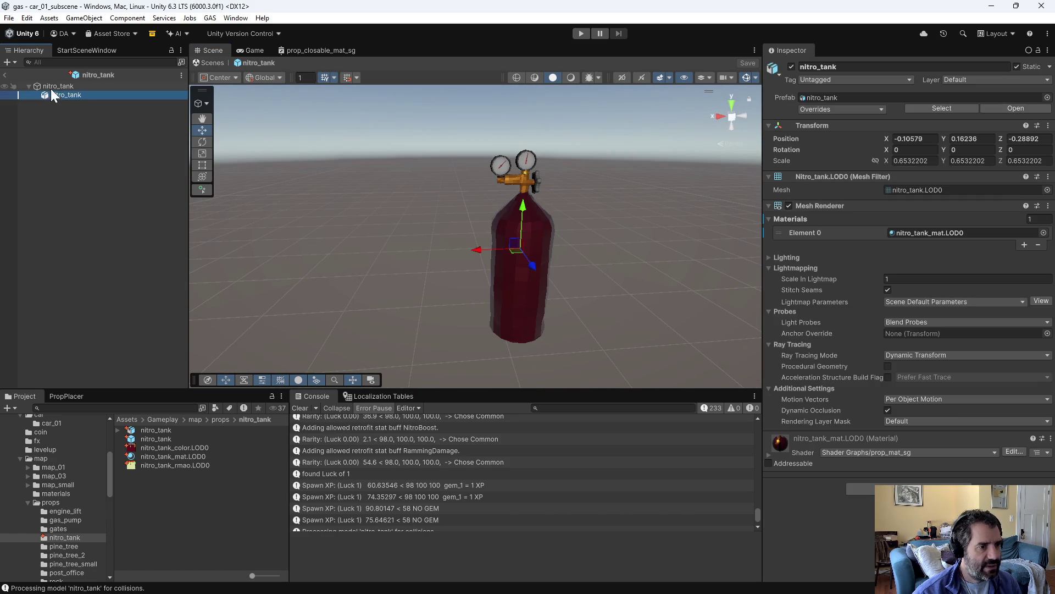
left_click(53, 87)
key("alt+Tab")
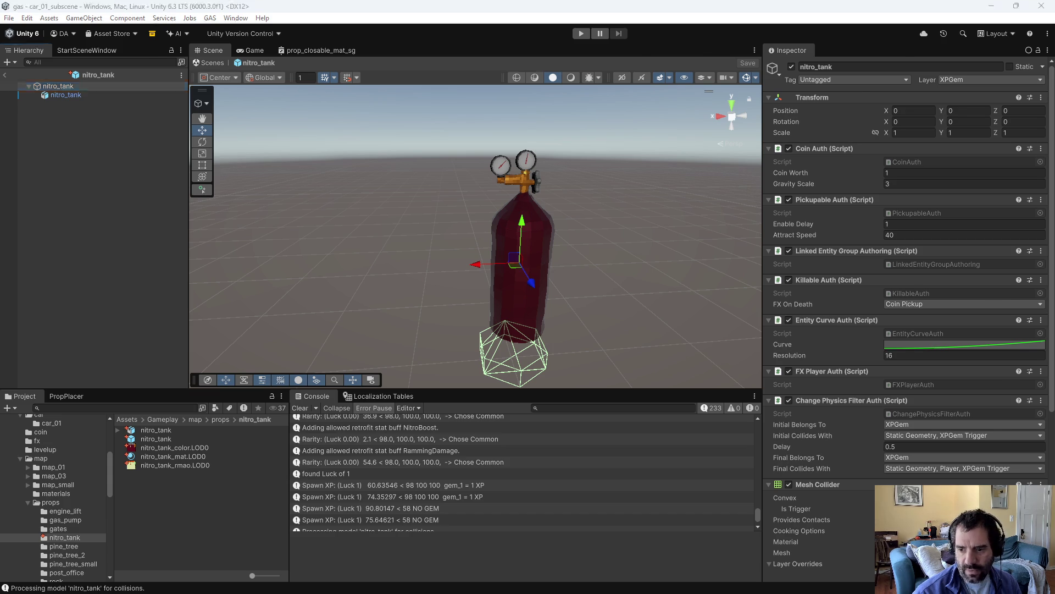
middle_click_drag(530, 241, 492, 213, "shift")
left_click(149, 33)
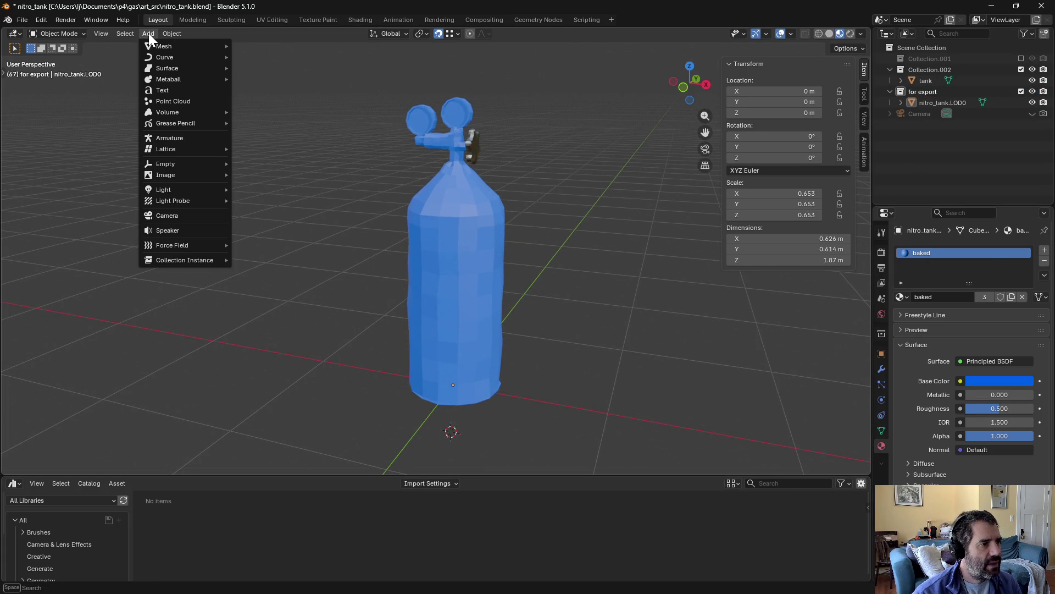
Step: Add a 2 m Mesh > Cube to the for export collection beside the tank
left_click(148, 33)
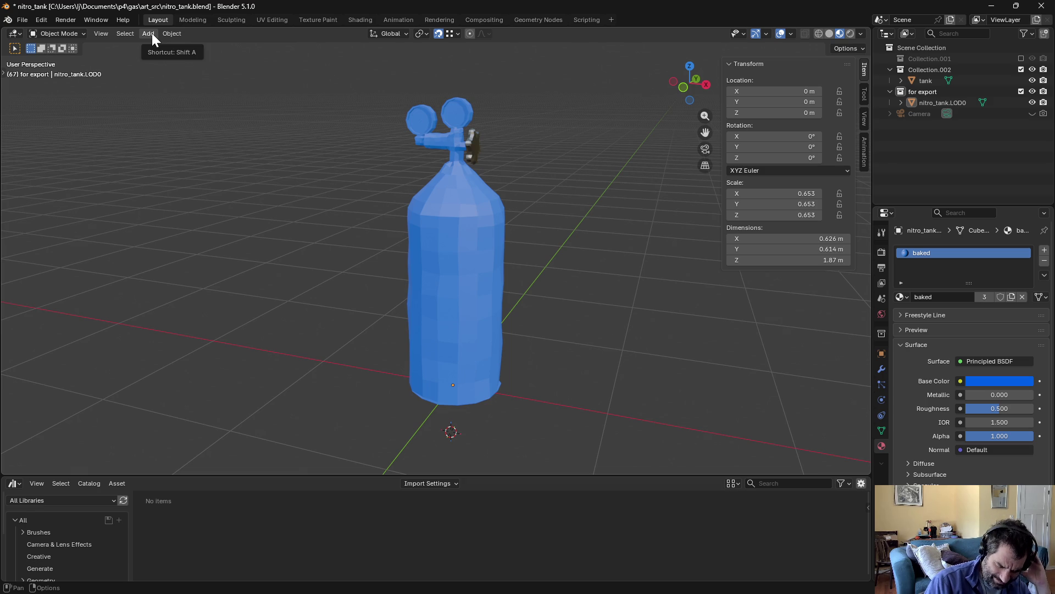
left_click(152, 33)
mouse_move(160, 46)
left_click(265, 56)
mouse_move(527, 365)
middle_mouse_down()
mouse_move(515, 341)
mouse_move(519, 375)
middle_mouse_up()
Step: Enter Edit Mode with face selection and raise the cube's top face vertically
key("ctrl+Tab")
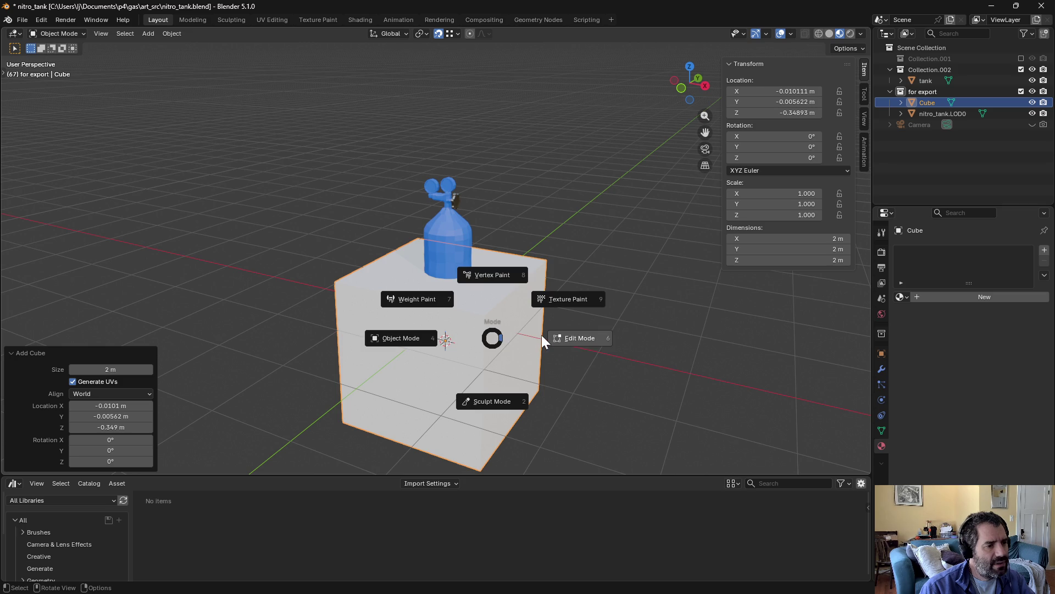
left_click(542, 335)
left_click(455, 32)
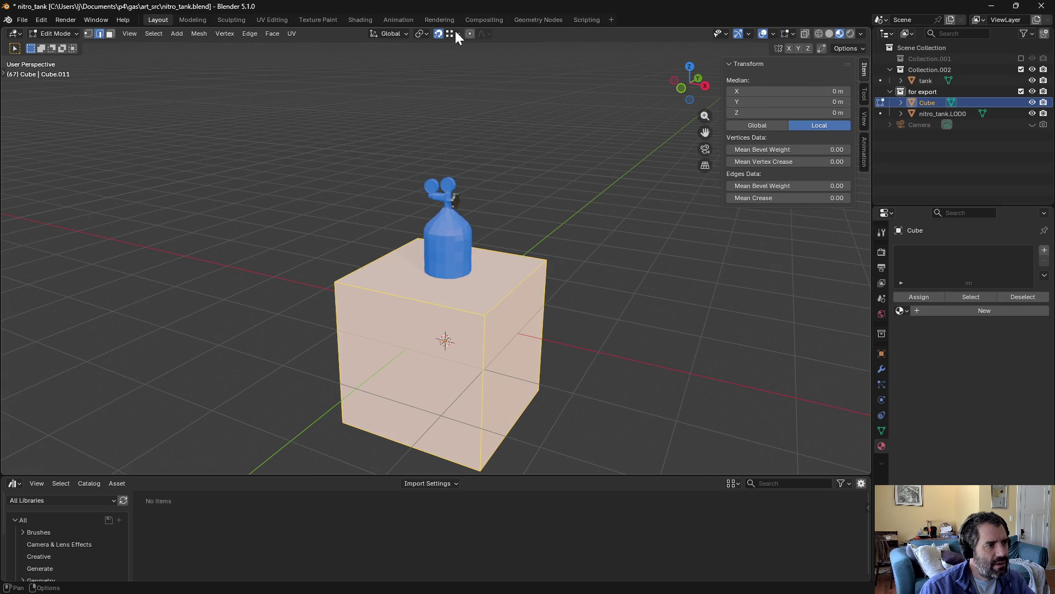
key("3")
key("alt+a")
left_click(485, 293)
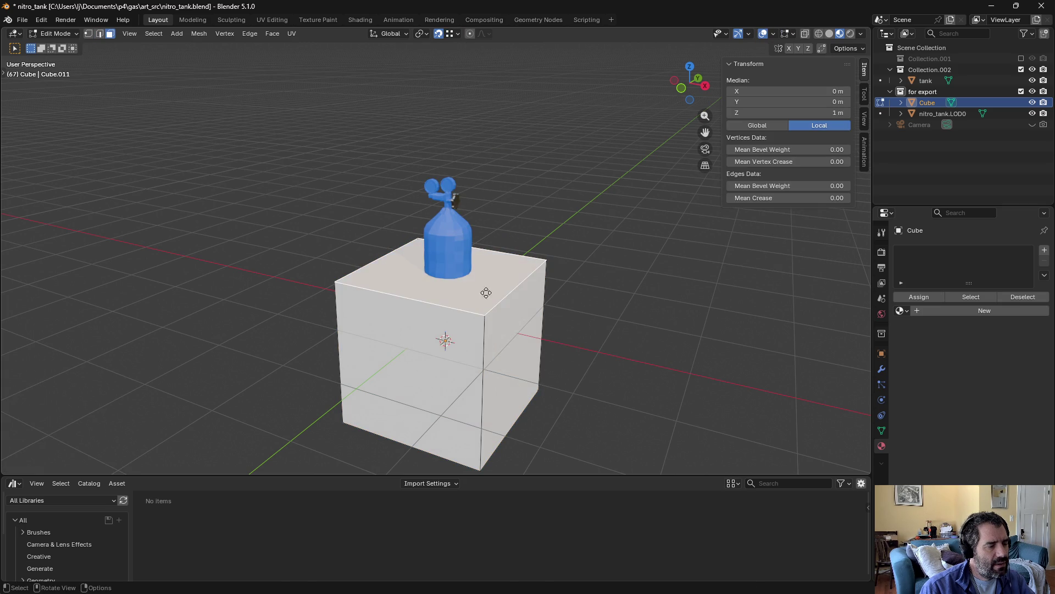
key("g")
key("z")
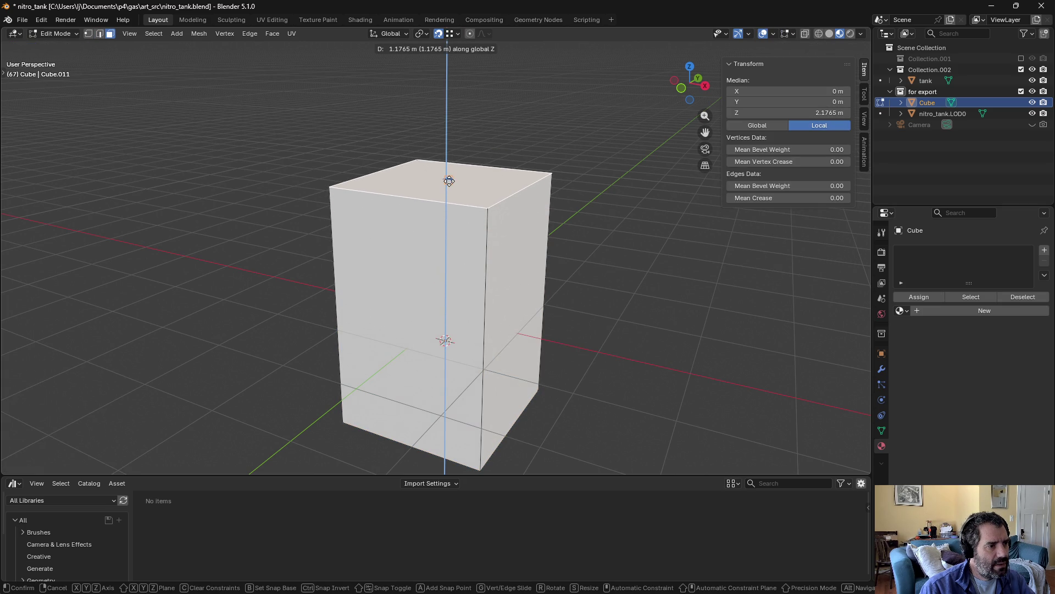
left_click(456, 186)
Step: Pull the front face in along Y and move a side face along X toward the tank
key("g")
key("z")
key("Escape")
middle_click_drag(443, 335, 400, 287)
left_click(400, 288)
type("gx7")
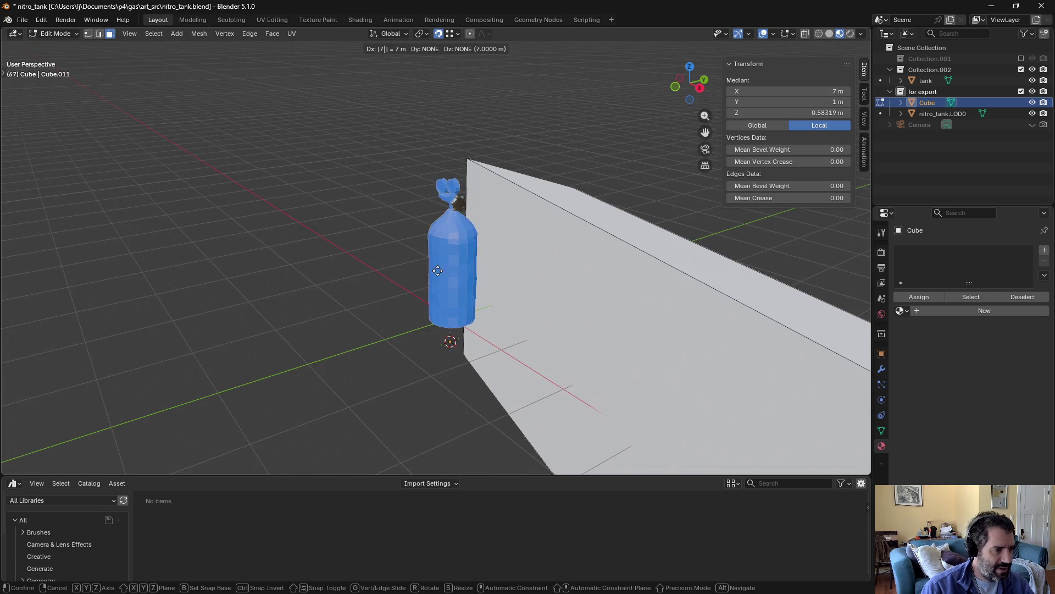
key("Escape")
key("g")
key("y")
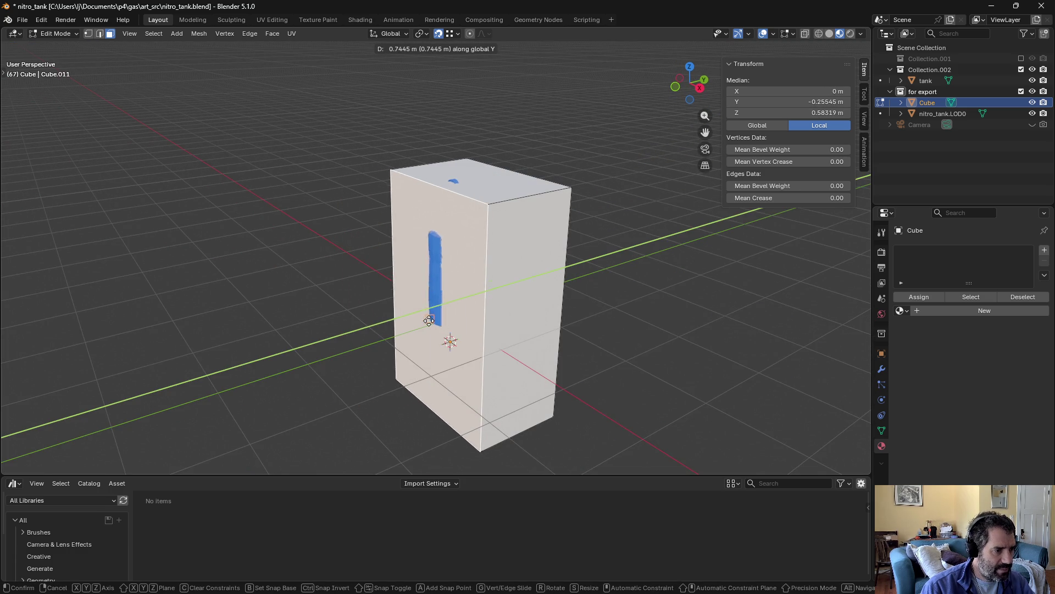
left_click(426, 326)
mouse_move(440, 325)
middle_mouse_down()
mouse_move(494, 314)
mouse_move(418, 269)
mouse_move(337, 285)
middle_mouse_up()
key("g")
key("x")
left_click(471, 311)
Step: Pull the left face in along X and the opposite side face in along Y
left_click(337, 285)
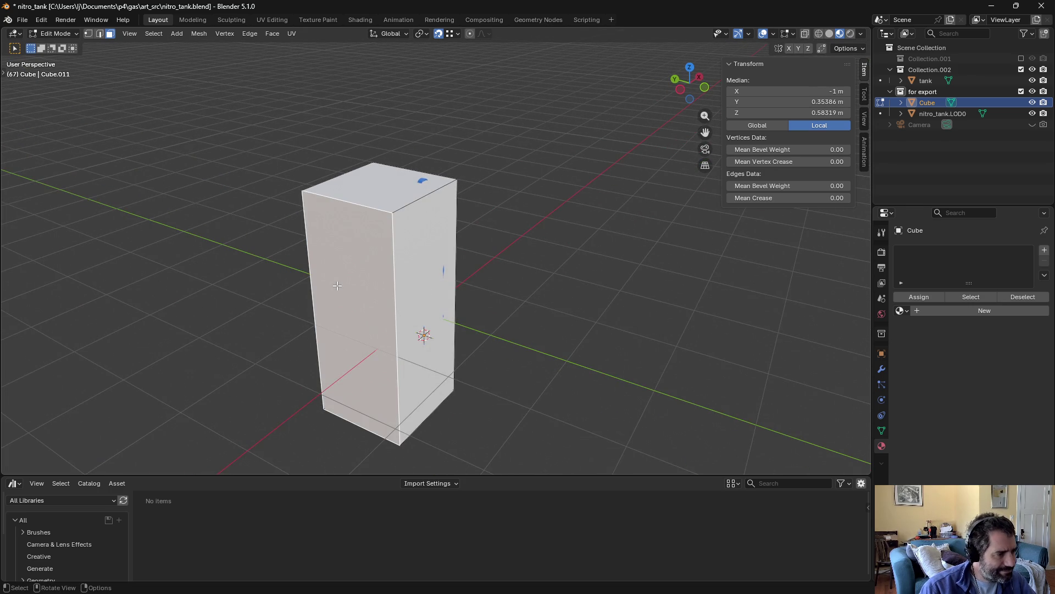
key("g")
key("x")
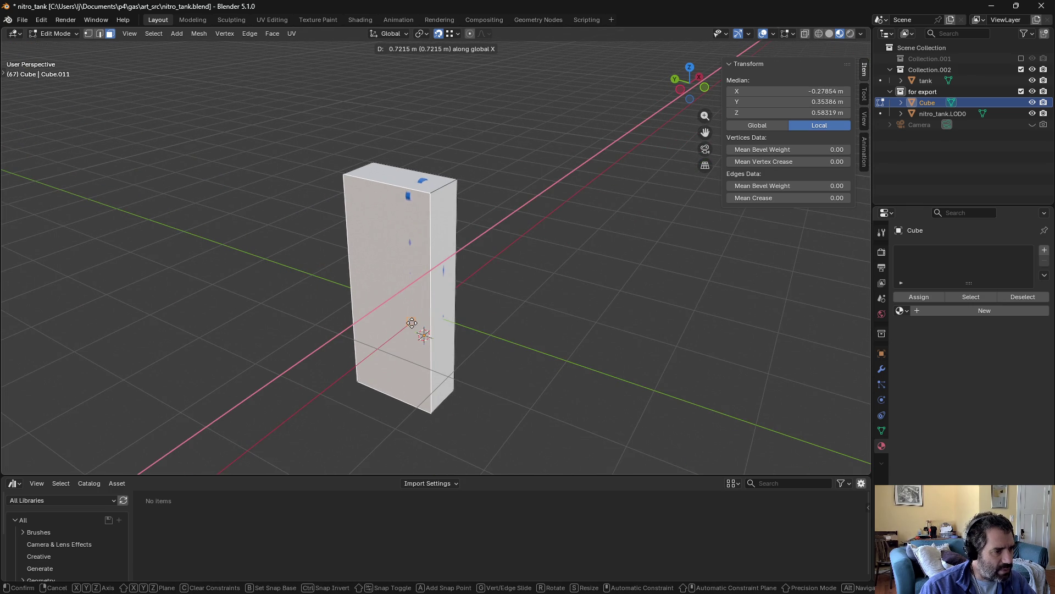
left_click(408, 322)
middle_click_drag(408, 322, 384, 271)
left_click(381, 268)
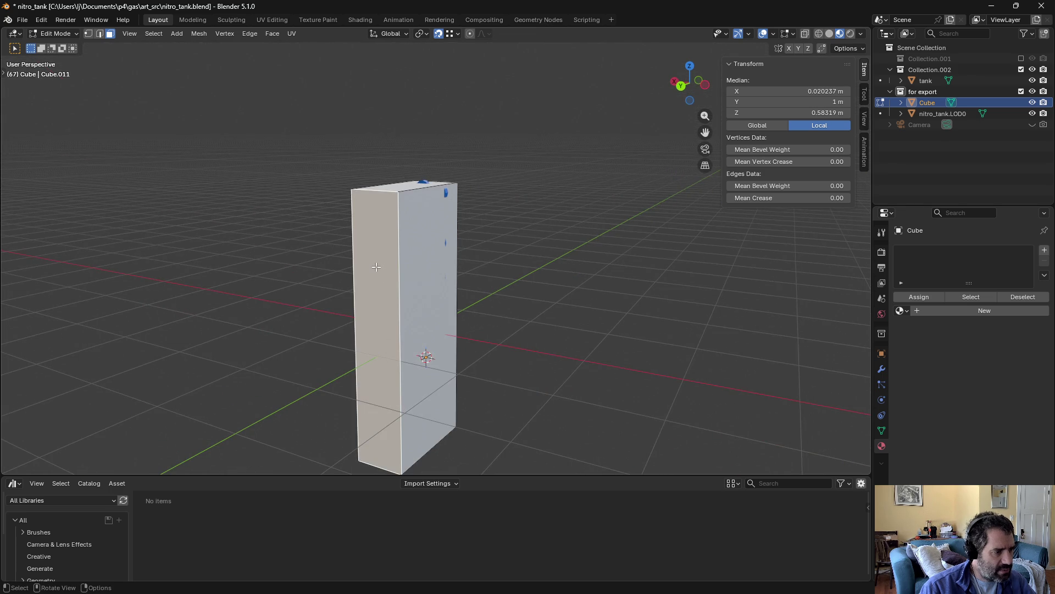
key("g")
key("y")
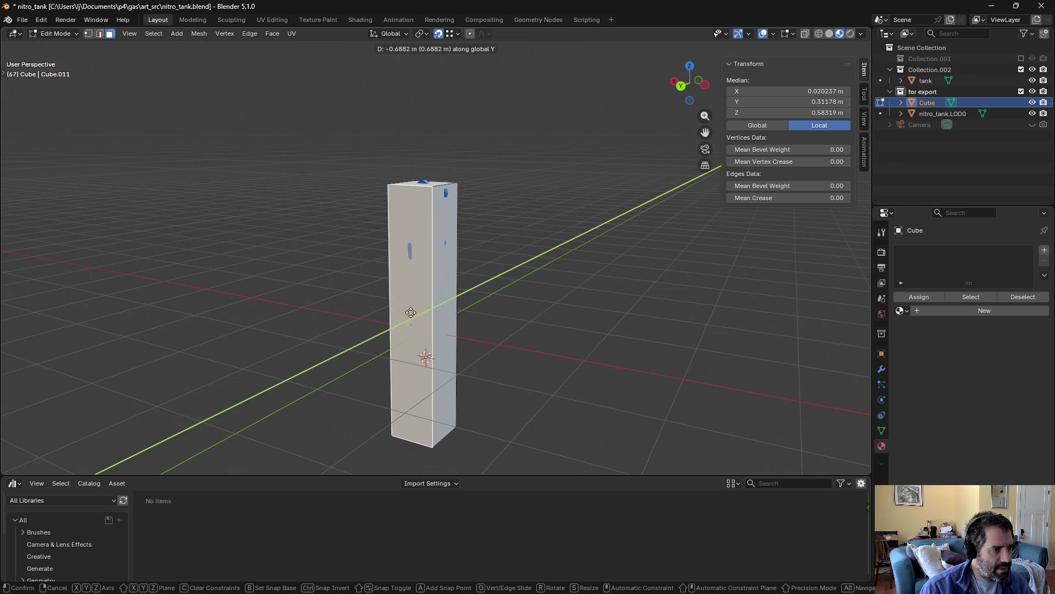
left_click(412, 321)
Step: Raise the bottom face to the tank base and fit the top face to the tank's height
middle_click_drag(411, 321, 422, 391)
left_click(423, 391)
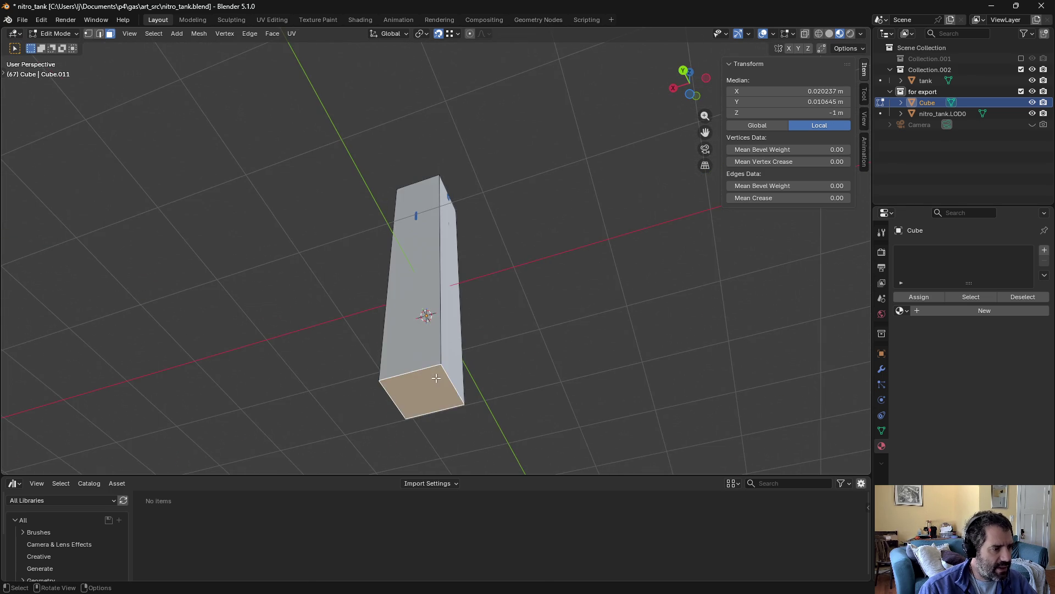
key("g")
key("z")
left_click(419, 315)
middle_click_drag(419, 315, 440, 222)
left_click(404, 192)
key("g")
key("z")
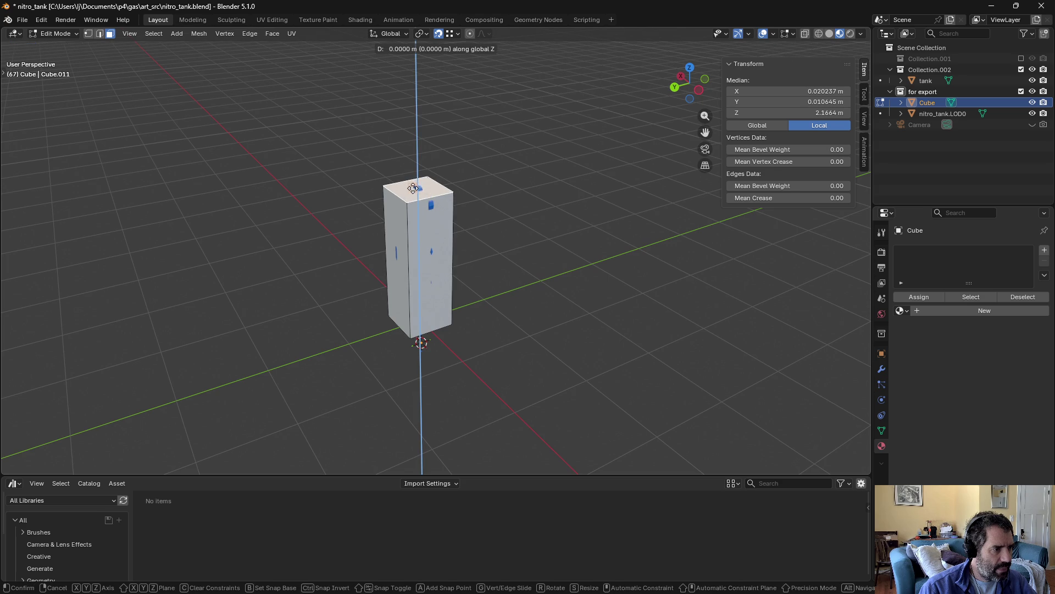
left_click(415, 185)
key("ctrl+Tab")
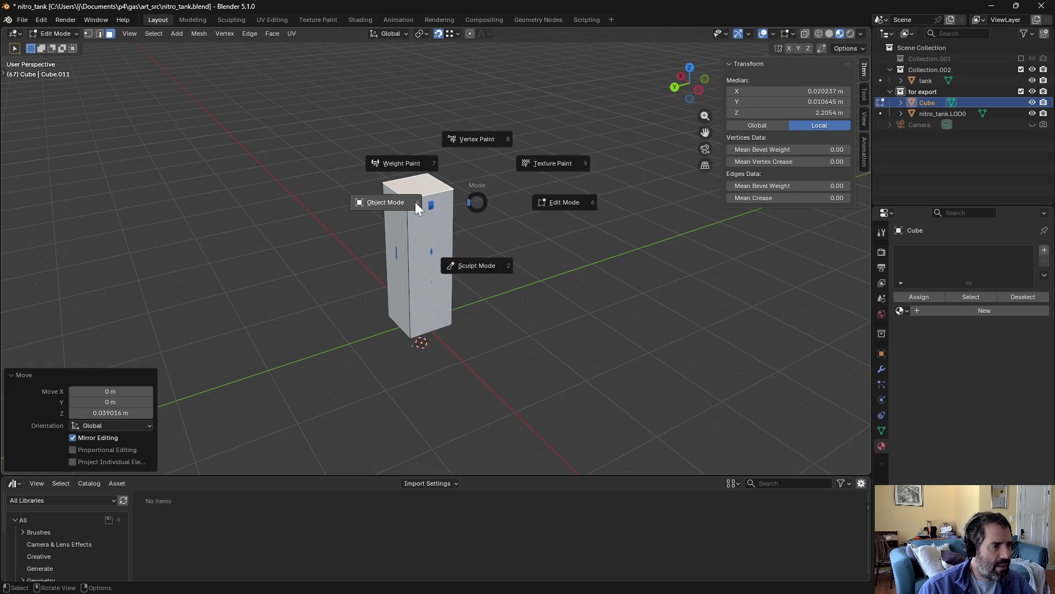
Step: Rename the cube to nitro_tank.CCVX and save the blend file
double_click(929, 101)
type("nitro_tank.CCVX")
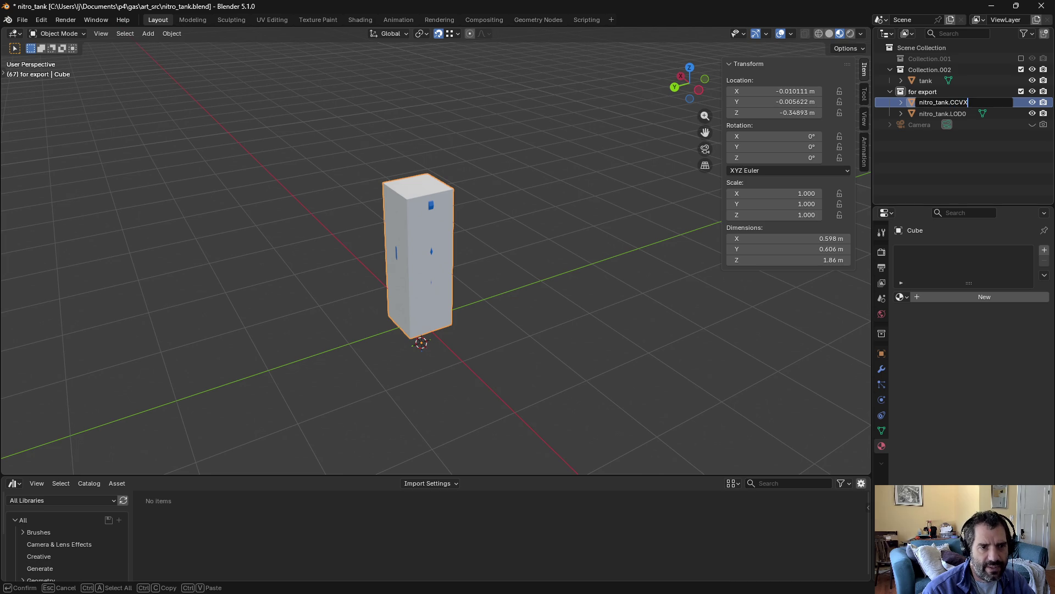
key("Return")
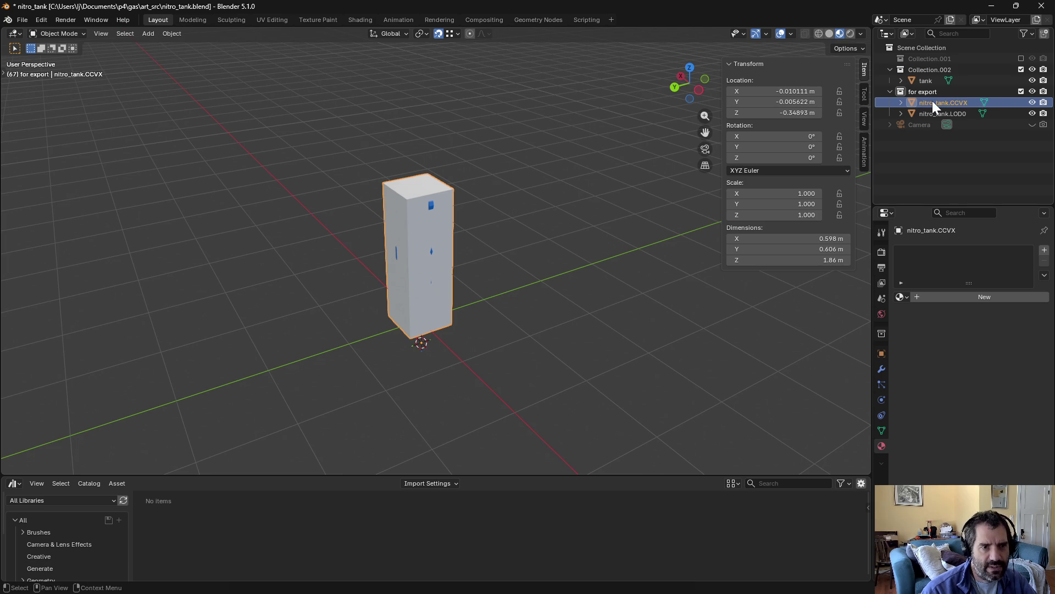
left_click(977, 179)
key("ctrl+s")
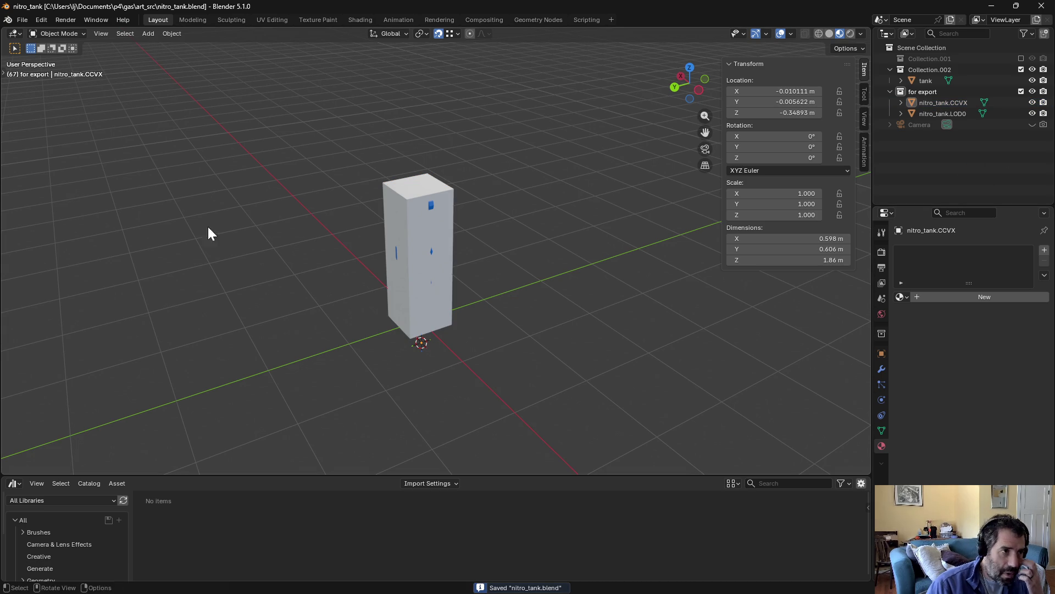
Step: Make 'for export' active, exclude Collection.002, and export FBX overwriting nitro_tank.fbx
left_click(919, 91)
left_click(1021, 69)
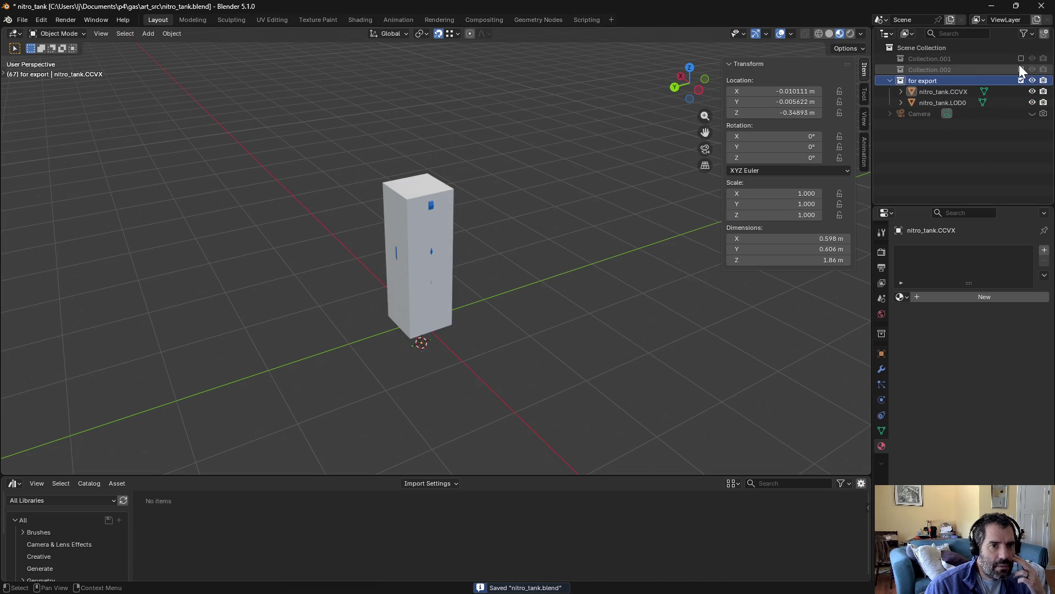
left_click(22, 20)
left_click(22, 20)
left_click(22, 19)
mouse_move(52, 179)
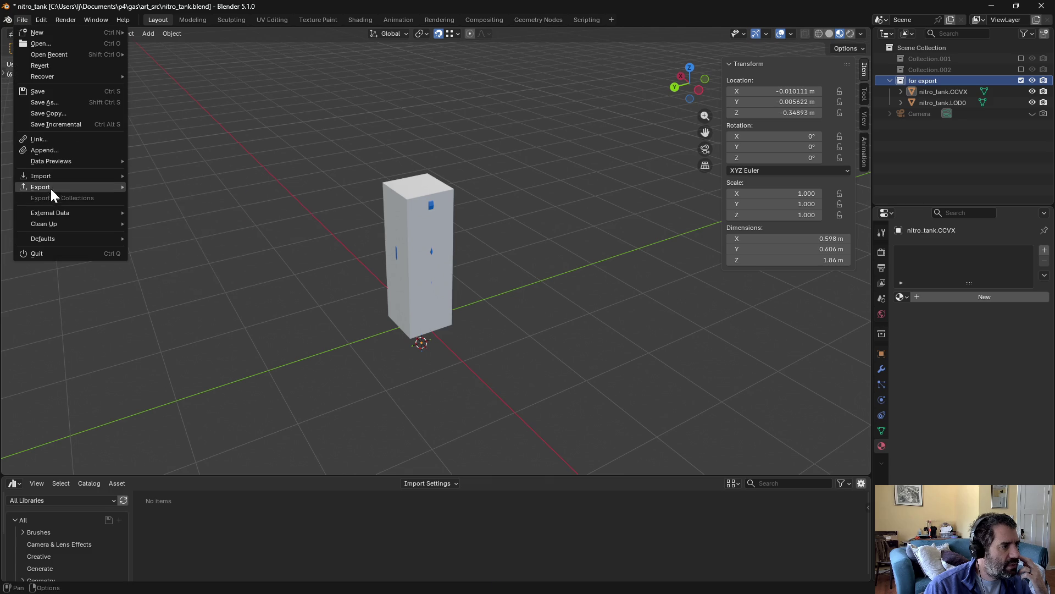
left_click(176, 275)
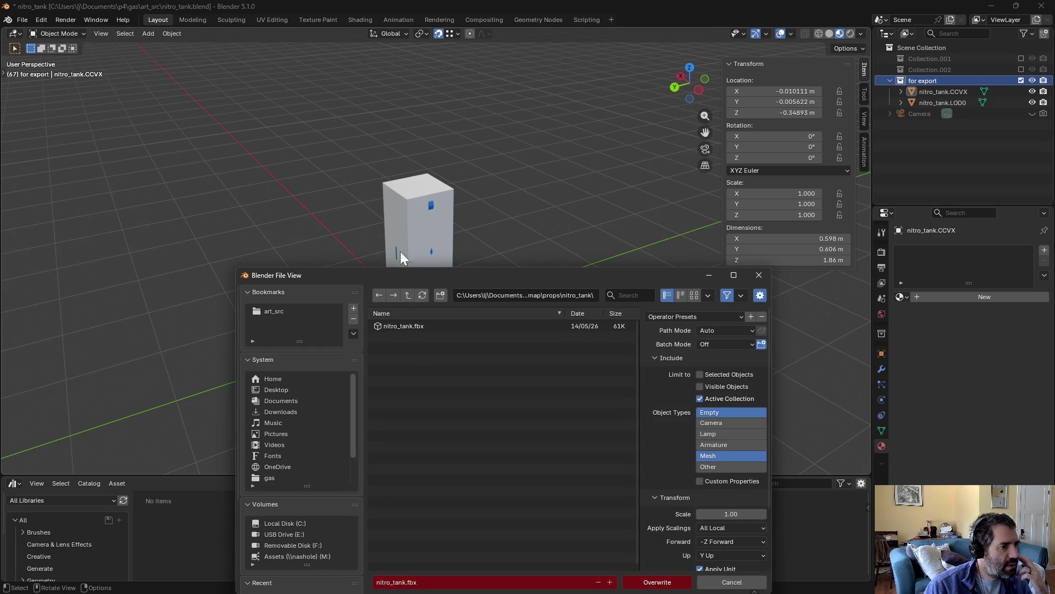
left_click(665, 581)
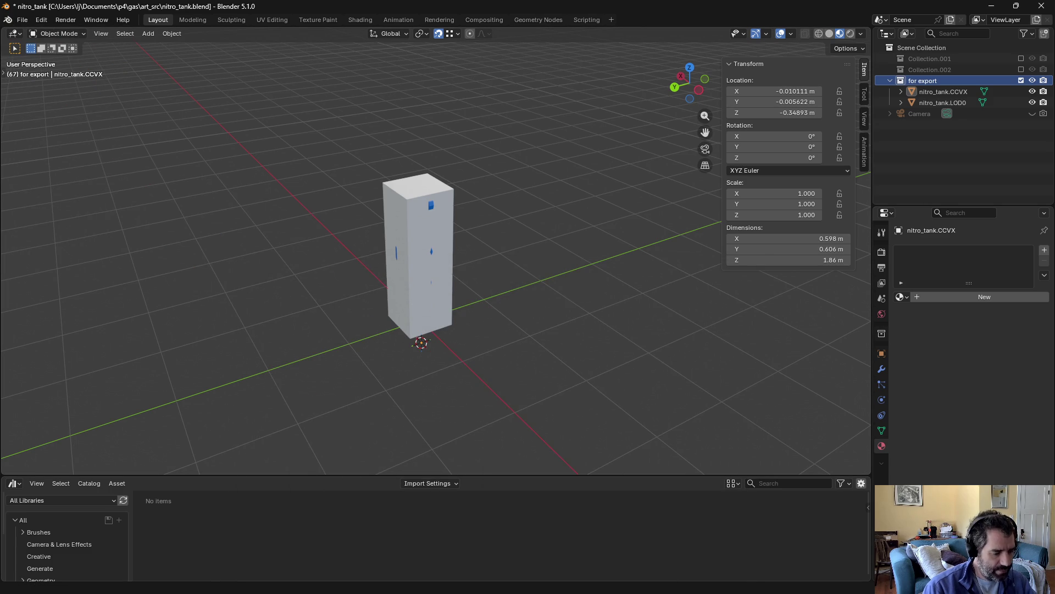
key("alt+Tab")
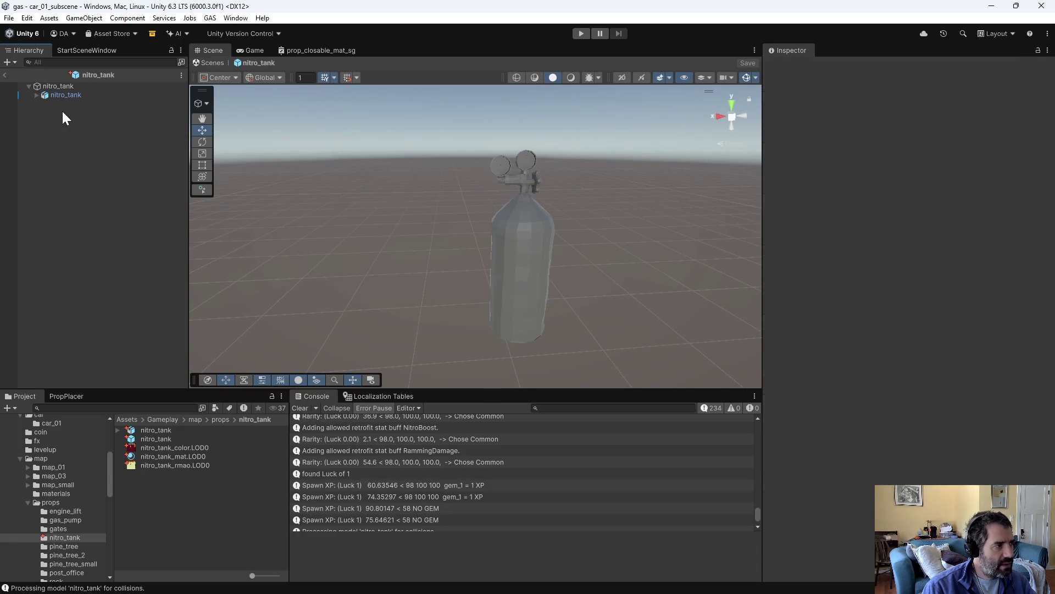
Step: Inspect the reimported nitro_tank.CCVX and model children, the prefab root, and its Layer list
left_click(30, 95)
left_click(37, 95)
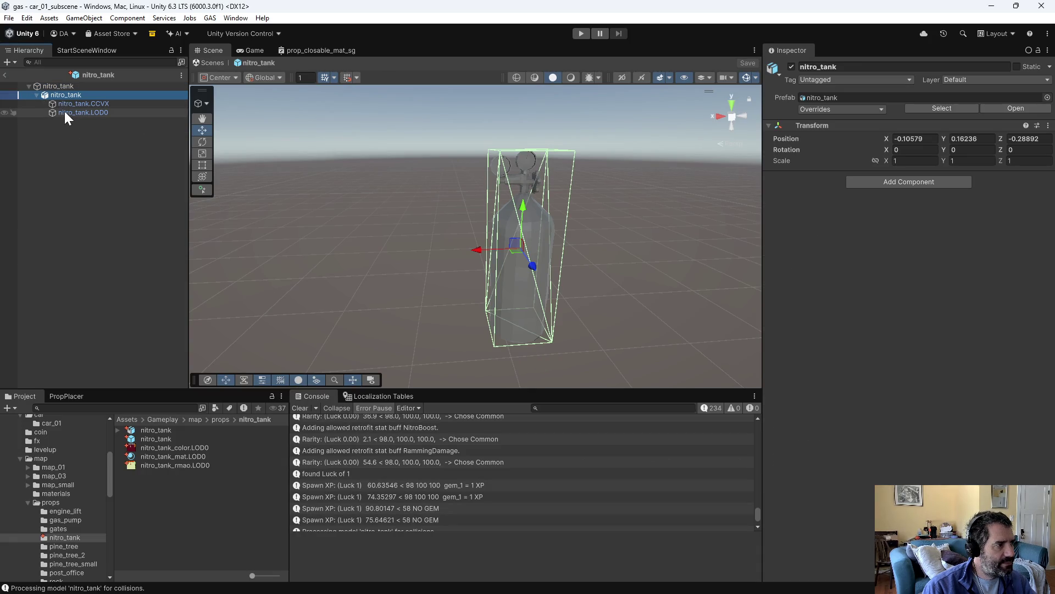
left_click(70, 103)
left_click(65, 86)
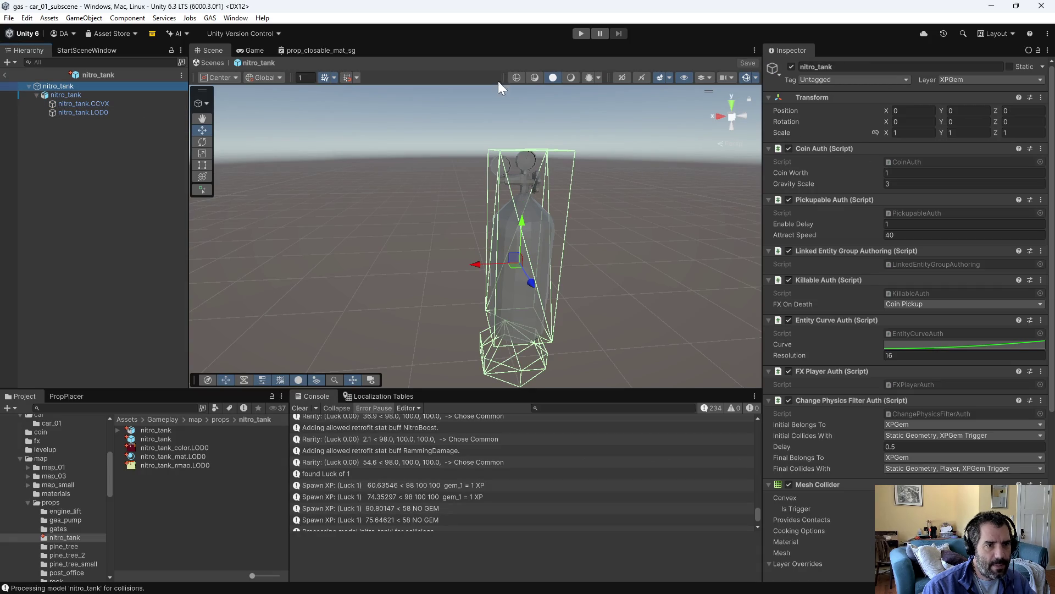
left_click(969, 80)
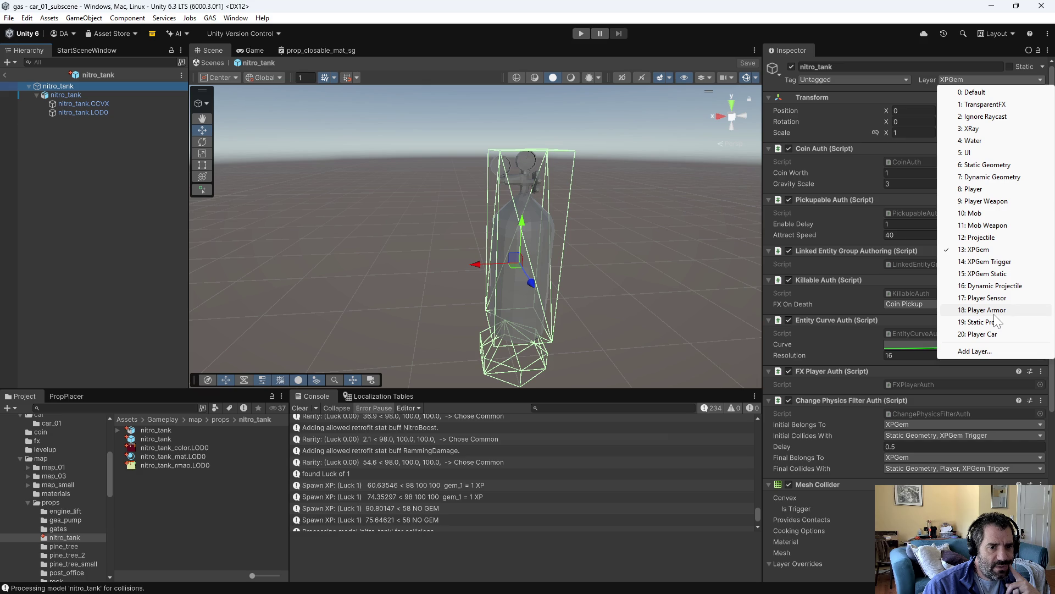
left_click(201, 240)
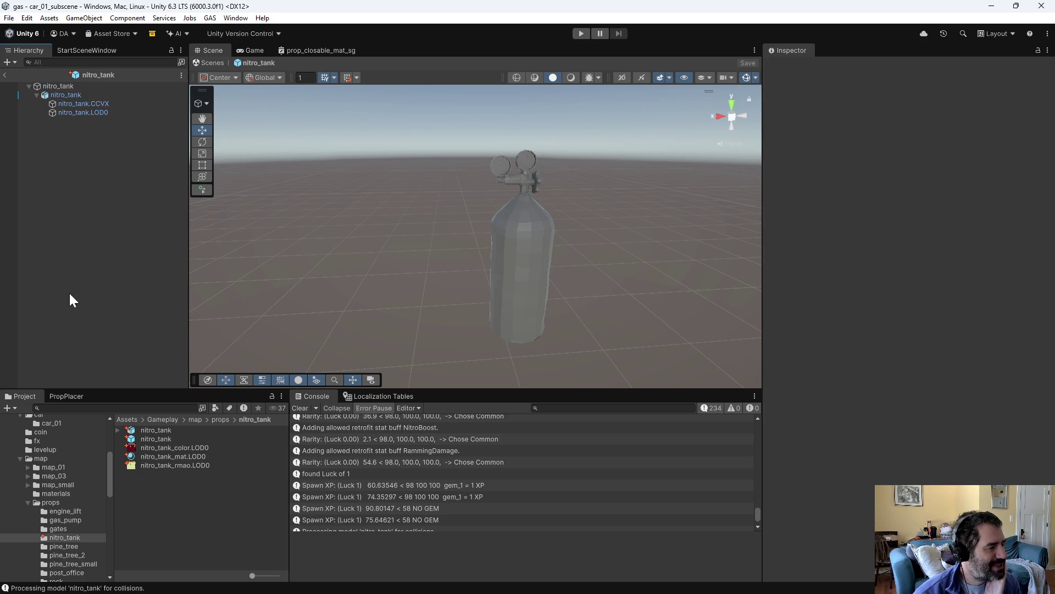
left_click(83, 95)
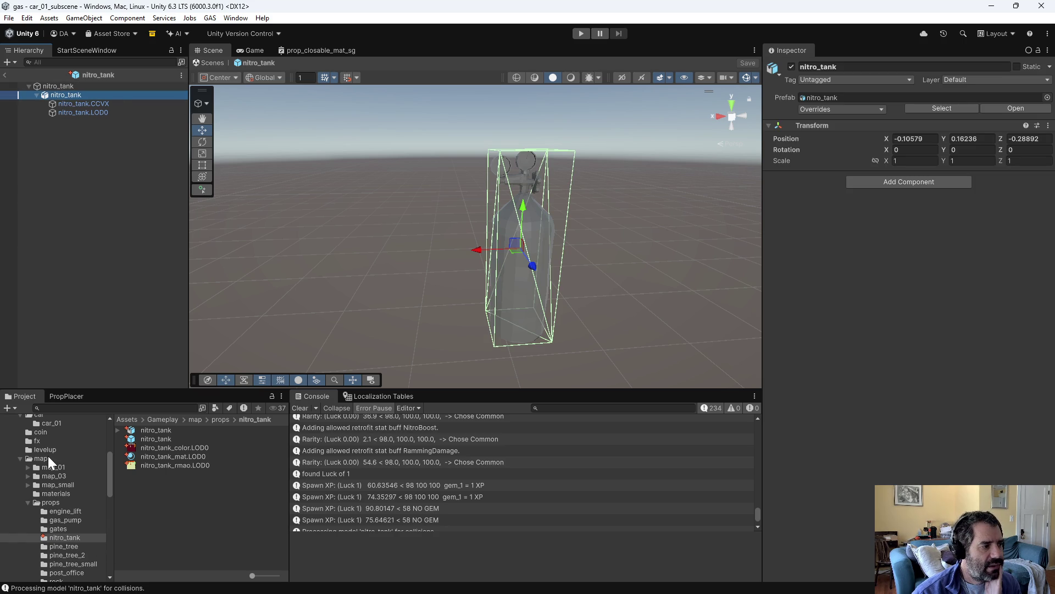
left_click(48, 432)
Step: Open the coin prefab and inspect its coin_nut child and root components
double_click(147, 431)
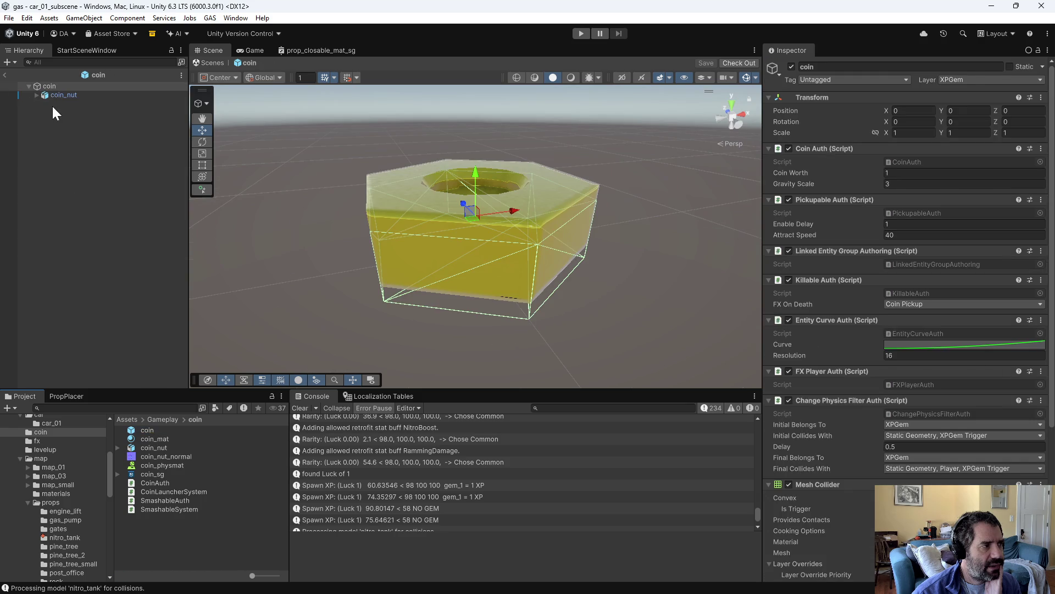
left_click(56, 97)
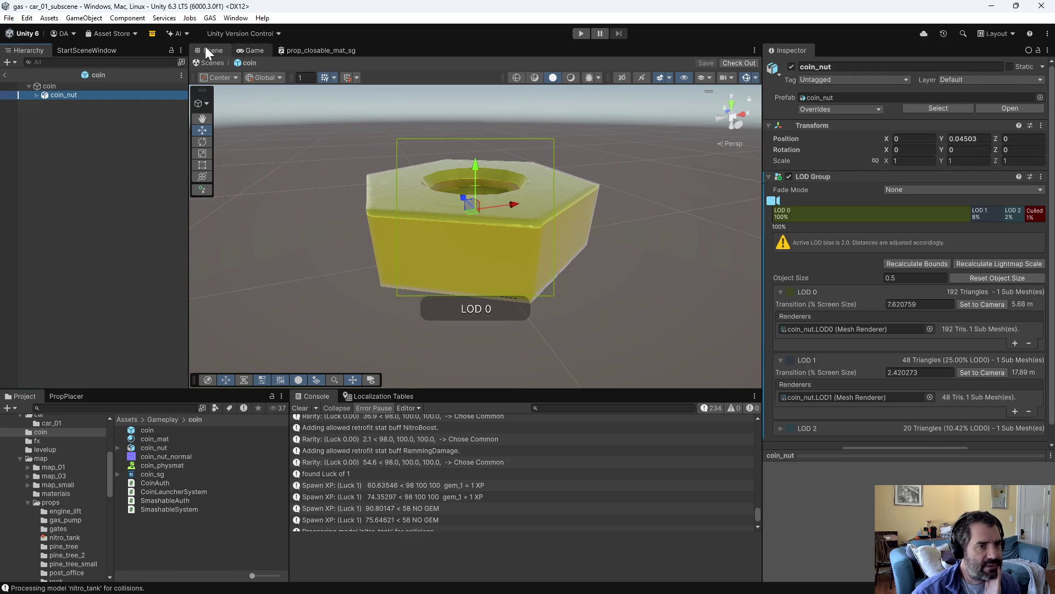
left_click(46, 86)
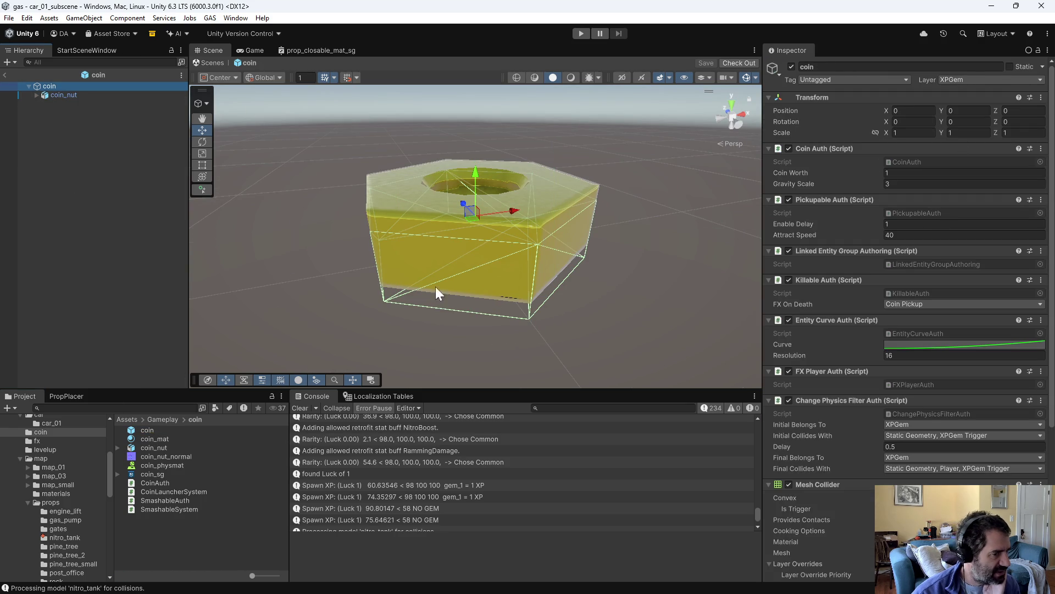
Step: Open the nitro_tank prefab and drag nitro_tank_mat onto nitro_tank.LOD0, turning it red
left_click(64, 537)
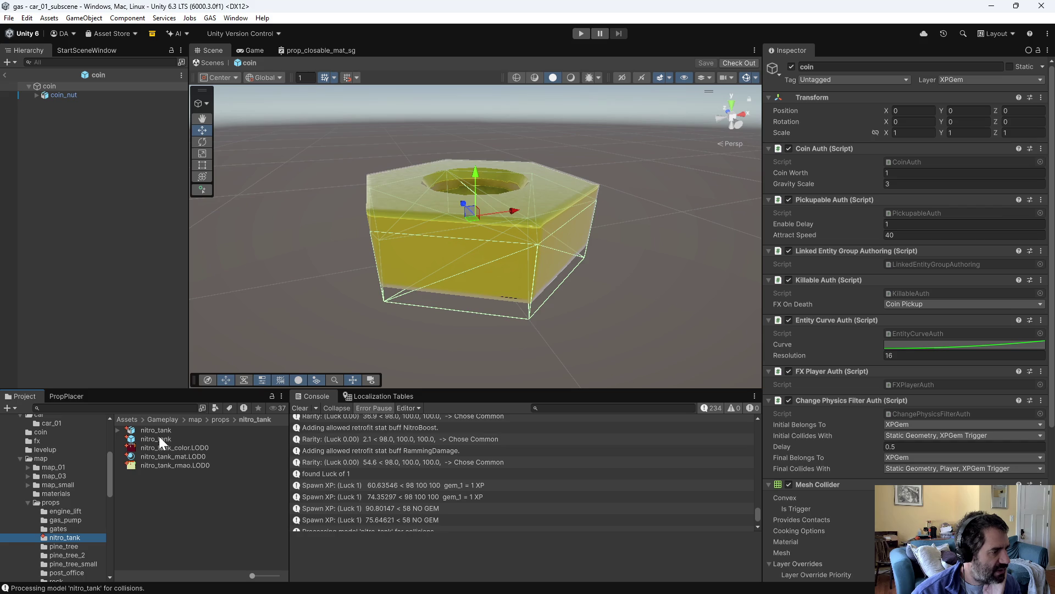
double_click(160, 438)
left_click(385, 160)
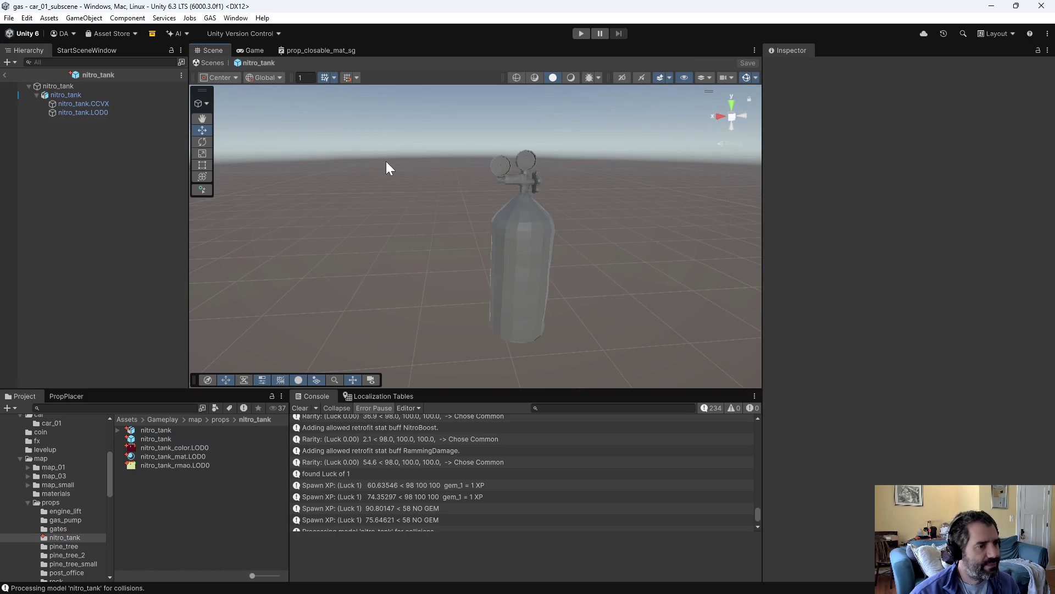
left_click(67, 111)
left_click_drag(184, 456, 492, 255)
left_click(81, 143)
mouse_move(594, 262)
left_mouse_down("alt")
mouse_move(676, 282)
mouse_move(377, 149)
mouse_move(626, 264)
mouse_move(619, 302)
mouse_move(348, 294)
mouse_move(595, 299)
left_mouse_up("alt")
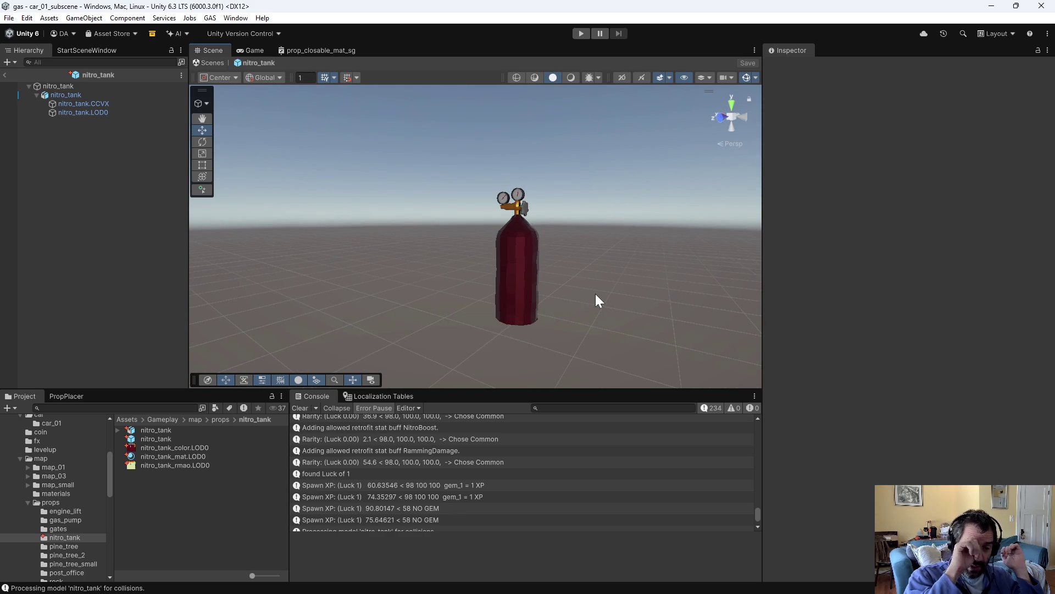
left_click(62, 95)
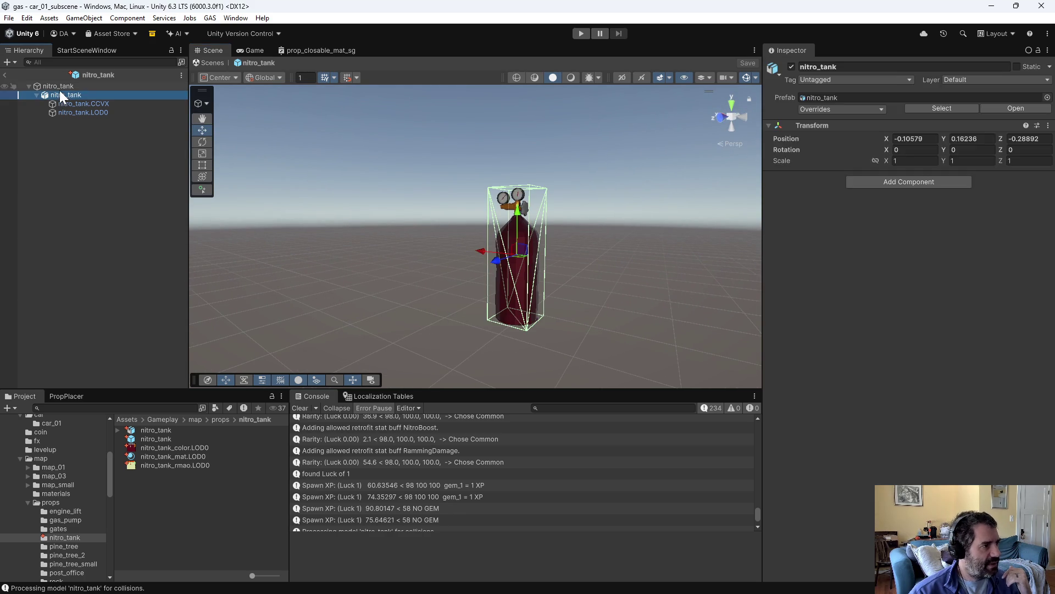
Step: Remove Coin Auth from the nitro_tank root, then review the Entity Curve Auth curve and Mesh Collider
left_click(59, 89)
left_click(1040, 152)
left_click(934, 175)
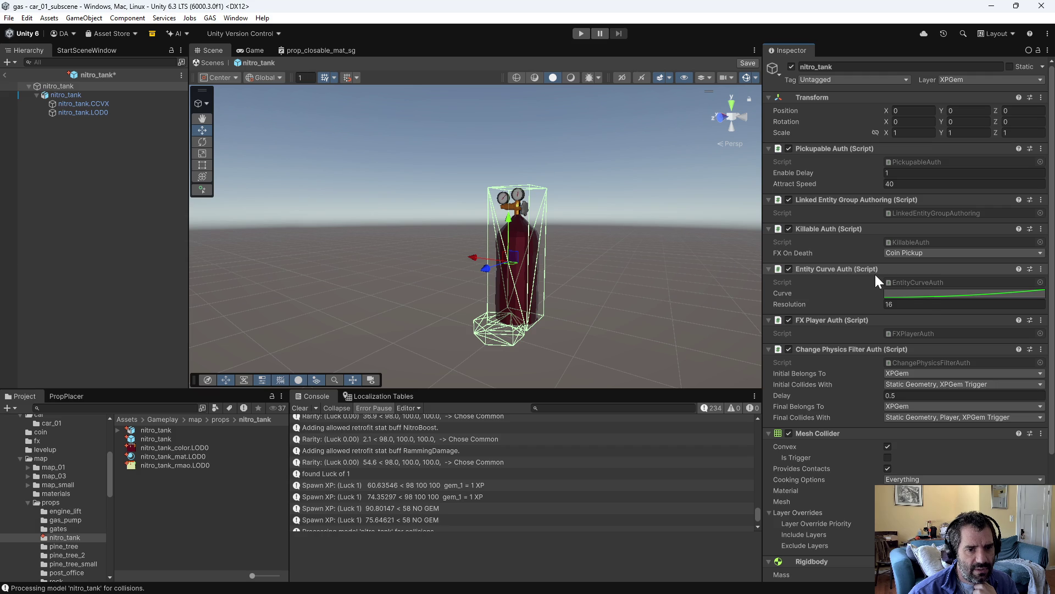
left_click(926, 296)
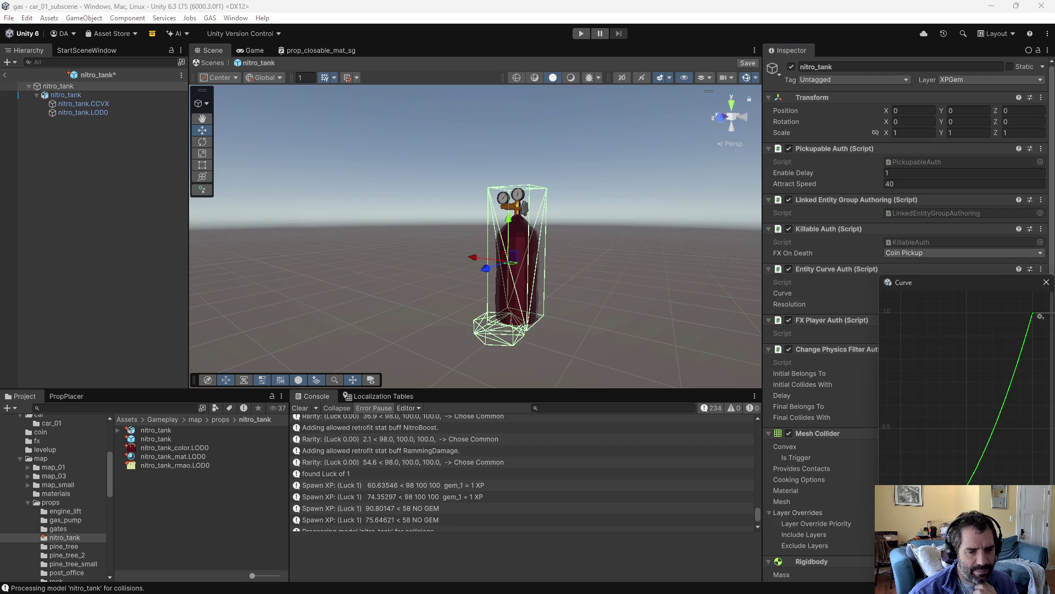
left_click(1046, 282)
scroll(869, 405, "down", 3)
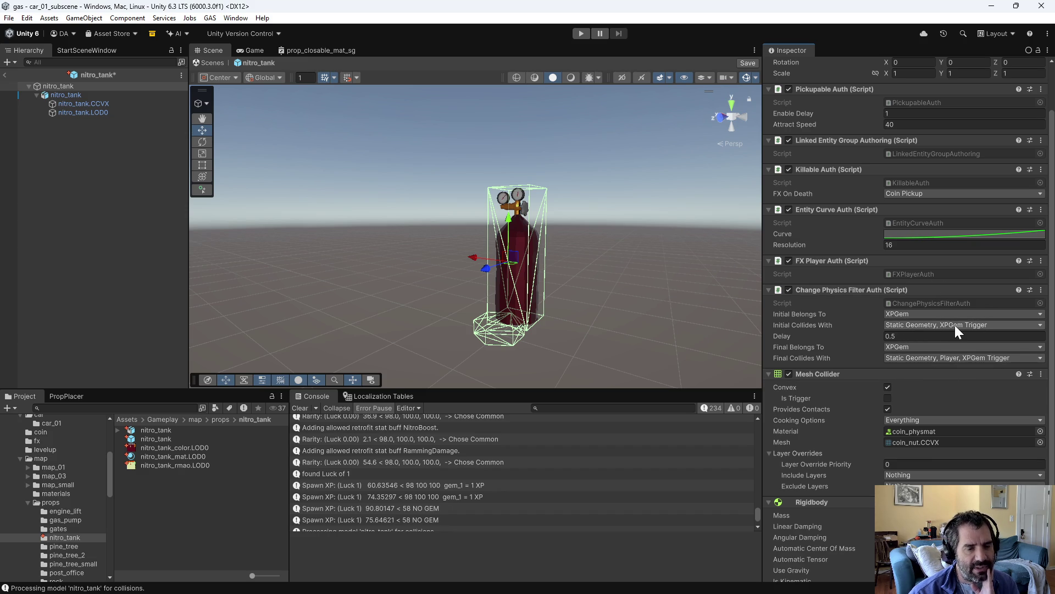
scroll(945, 391, "down", 1)
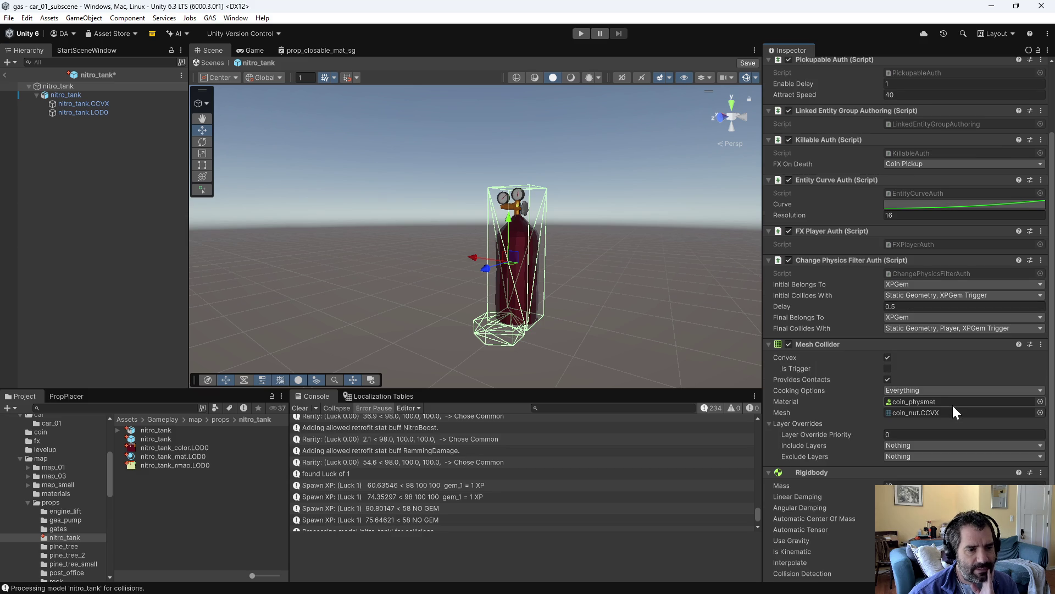
scroll(929, 384, "down", 2)
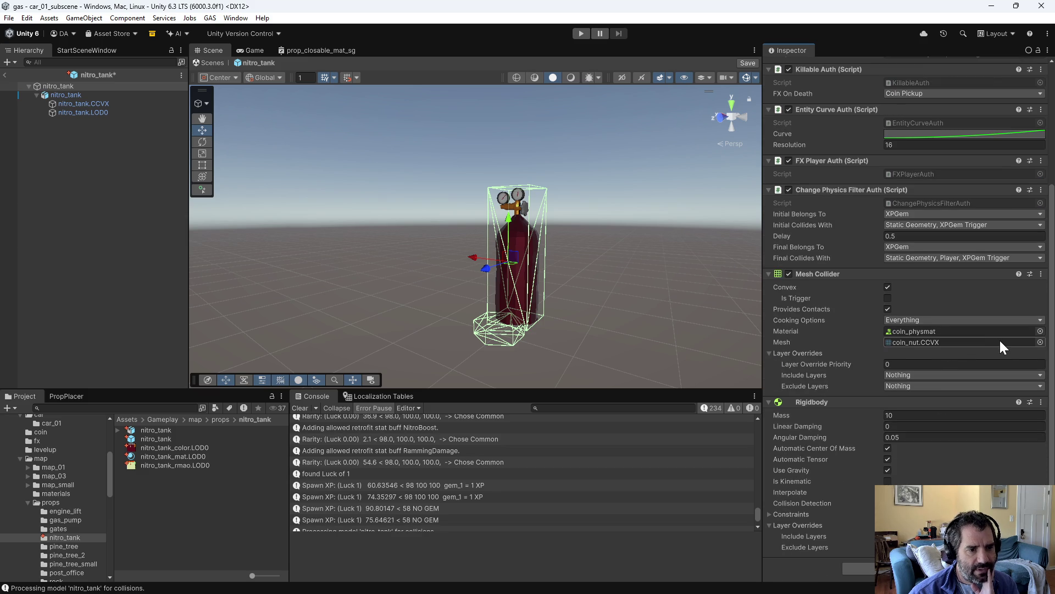
Step: Set the Mesh Collider's mesh to nitro_tank.CCVX via a 'nitro' search
left_click(1040, 343)
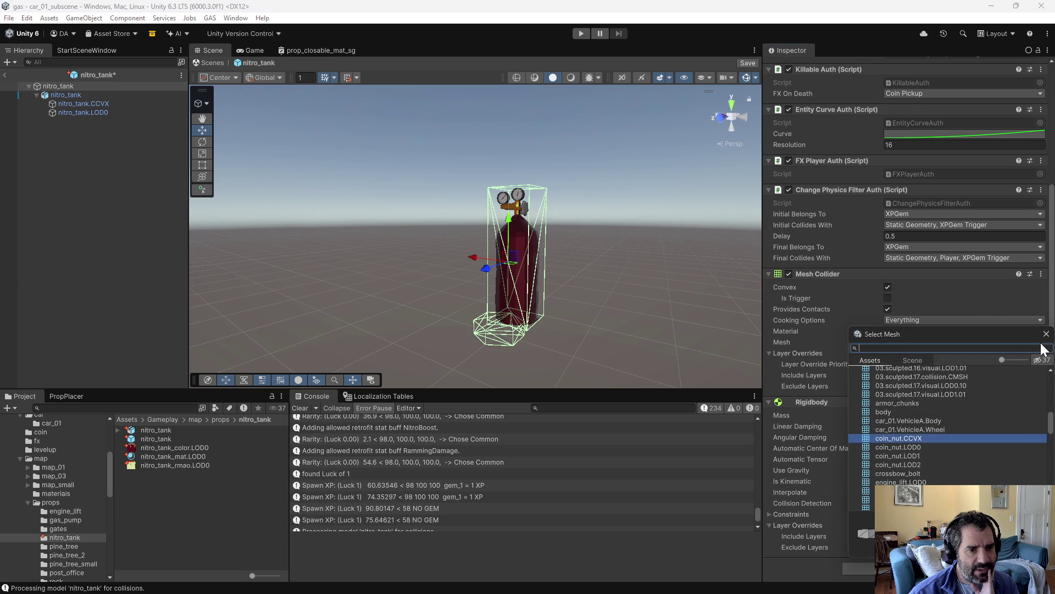
type("nitro")
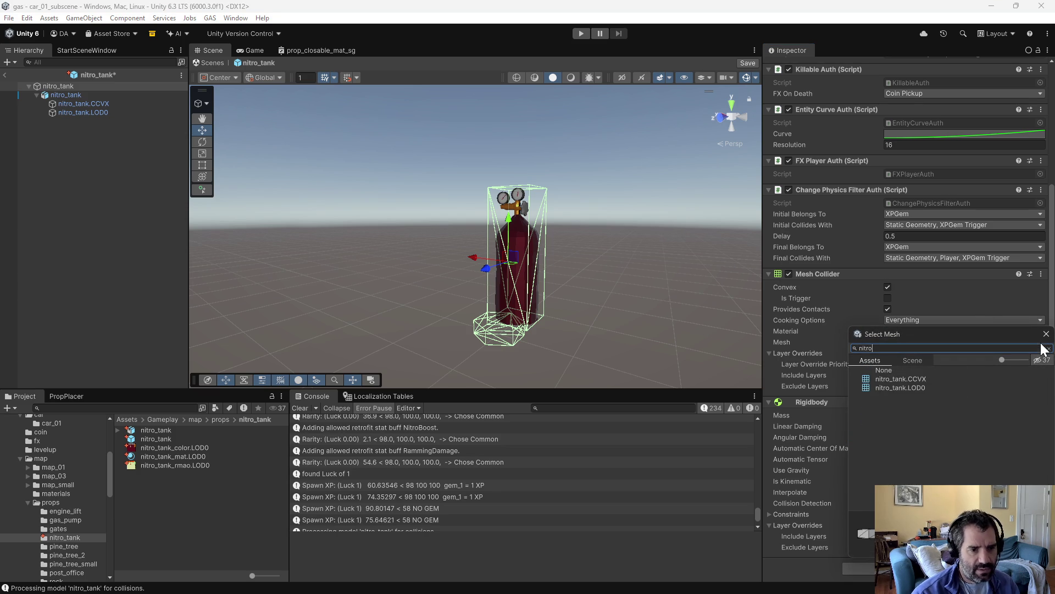
left_click(909, 379)
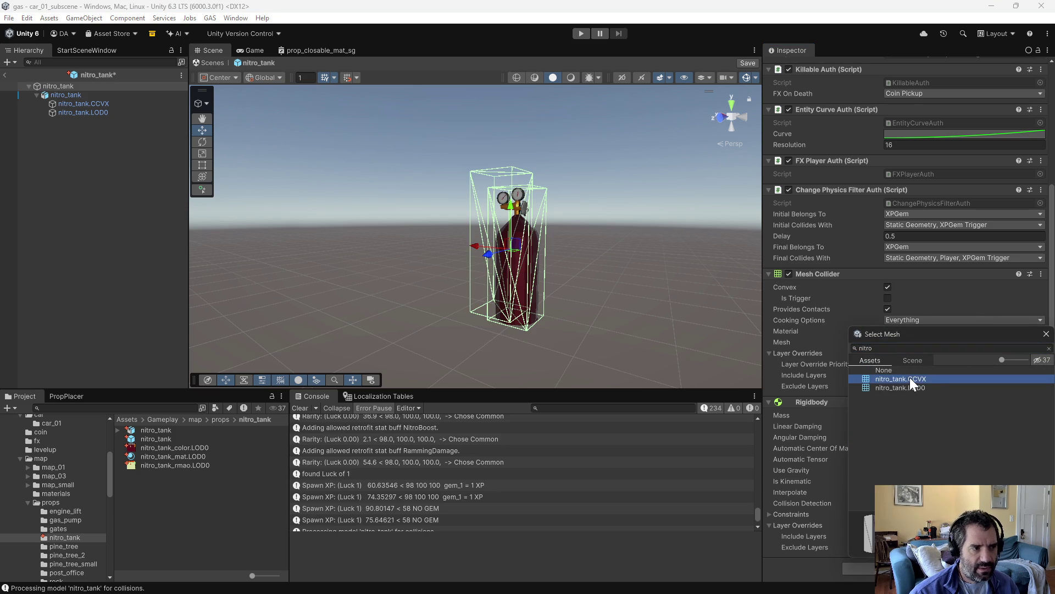
left_click(971, 285)
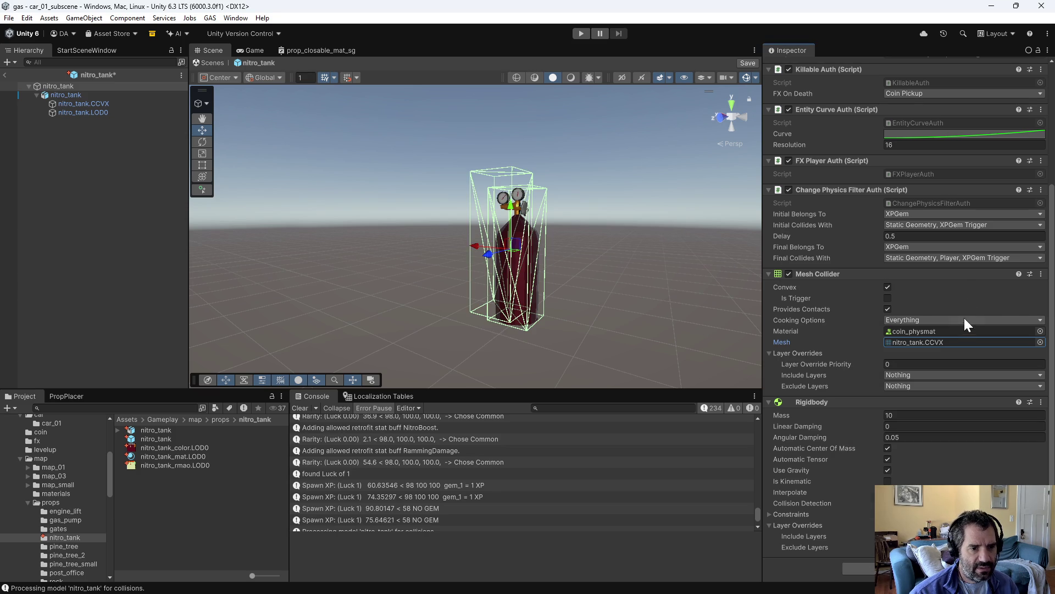
mouse_move(495, 248)
left_mouse_down("alt")
mouse_move(465, 415)
mouse_move(493, 169)
mouse_move(447, 200)
left_mouse_up("alt")
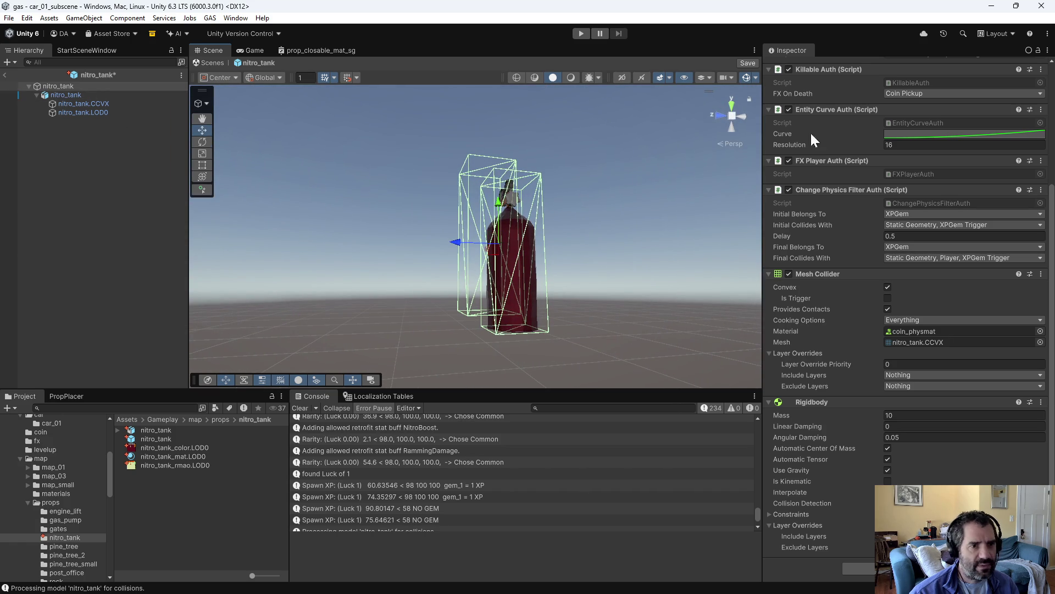
scroll(781, 148, "up", 5)
Step: Zero the inner nitro_tank model's position and save the prefab
left_click(83, 97)
left_click(913, 138)
key("Tab")
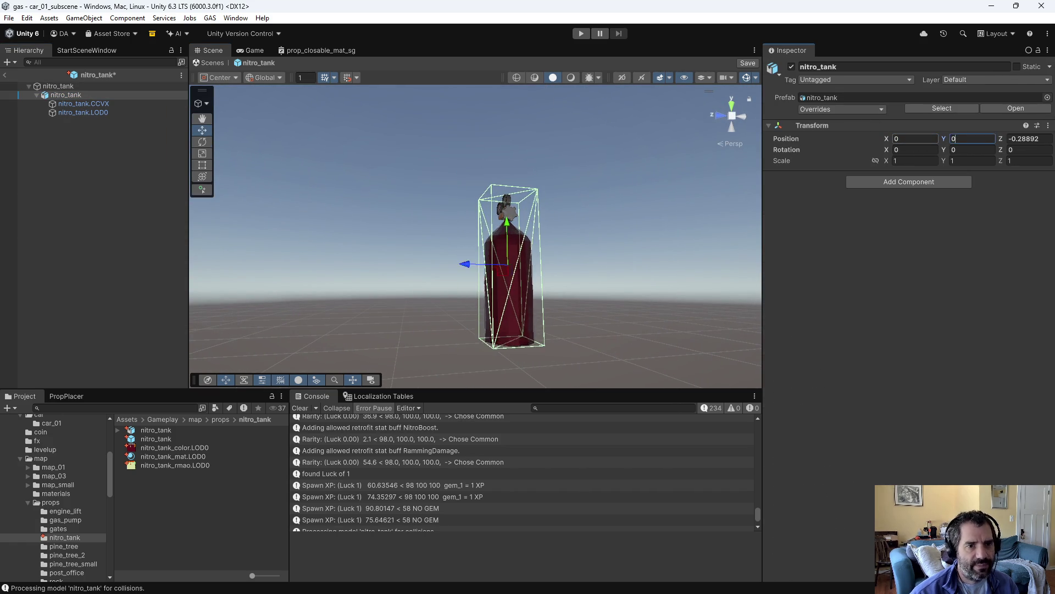
key("Tab")
left_click_drag(441, 209, 657, 267, "alt")
key("ctrl+s")
left_click(95, 147)
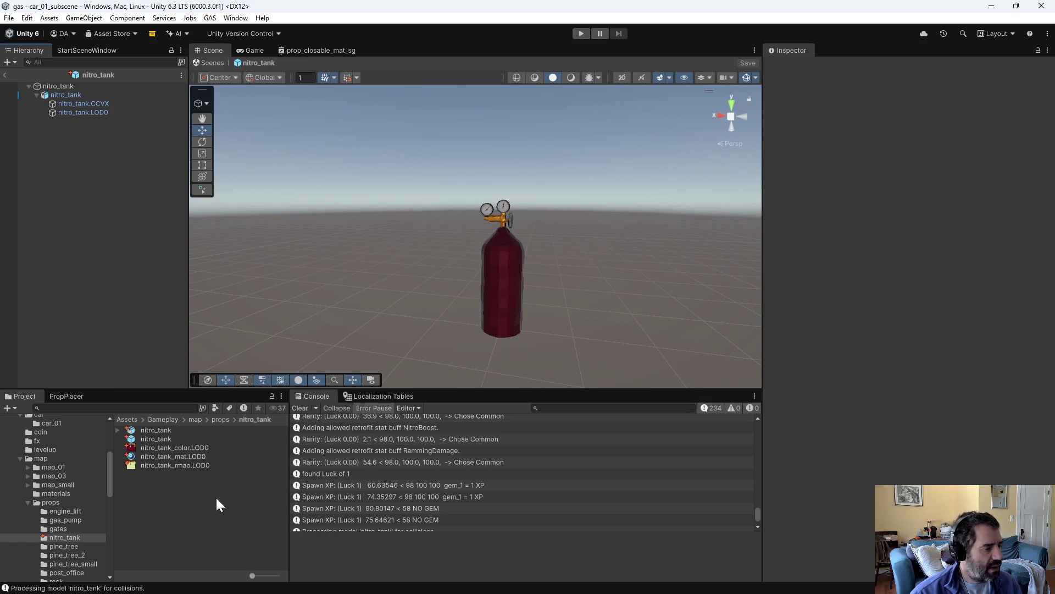
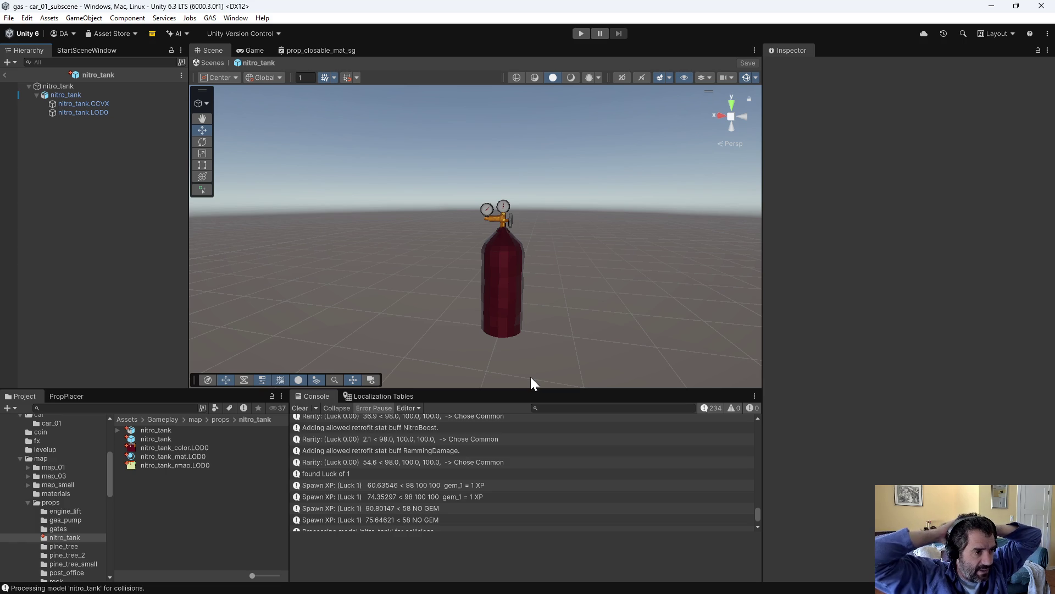
Step: Orbit and zoom the Scene view to inspect the red nitro_tank prop and its gauges
scroll(476, 295, "down", 4)
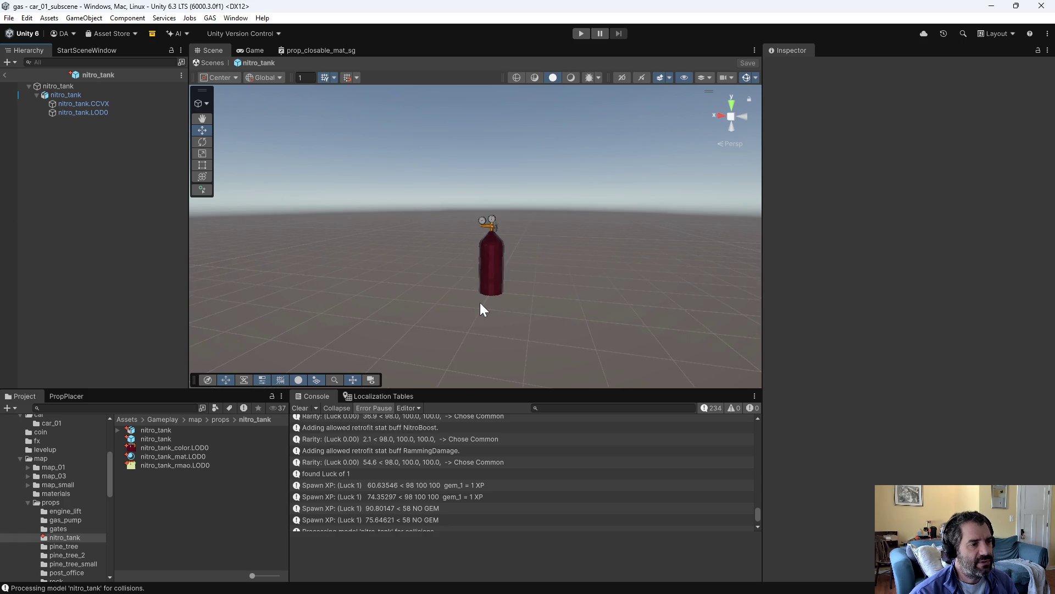
scroll(493, 290, "up", 2)
scroll(496, 261, "down", 3)
mouse_move(497, 269)
left_mouse_down("alt")
mouse_move(564, 352)
mouse_move(778, 308)
mouse_move(539, 315)
left_mouse_up("alt")
scroll(518, 305, "up", 5)
scroll(539, 310, "up", 1)
left_click_drag(599, 341, 550, 308, "alt")
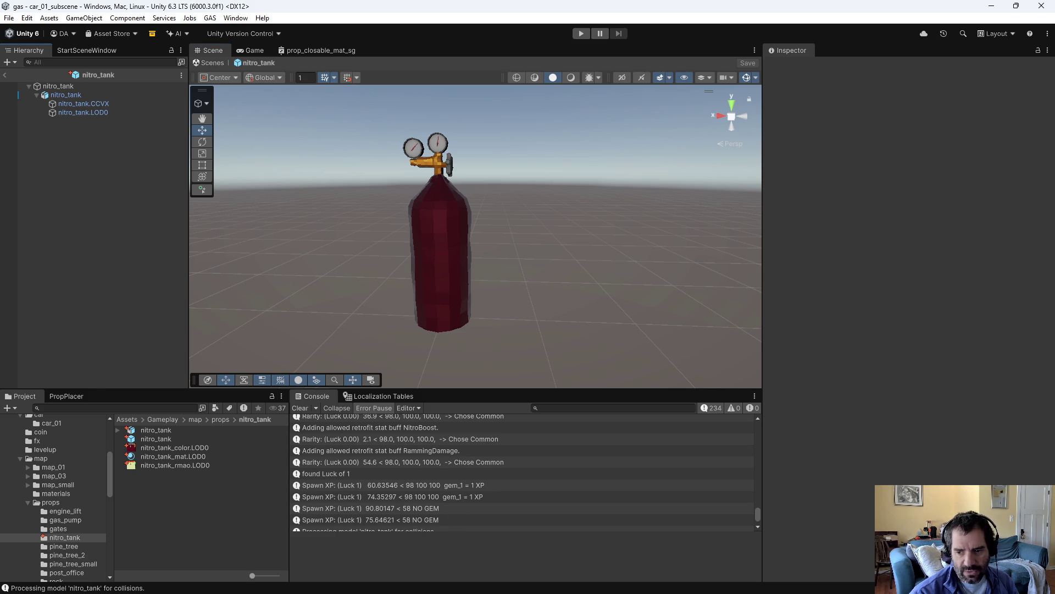
Step: Check the nitro tank Blender file, return to Unity, then bring Perforce P4V forward
key("alt+Tab")
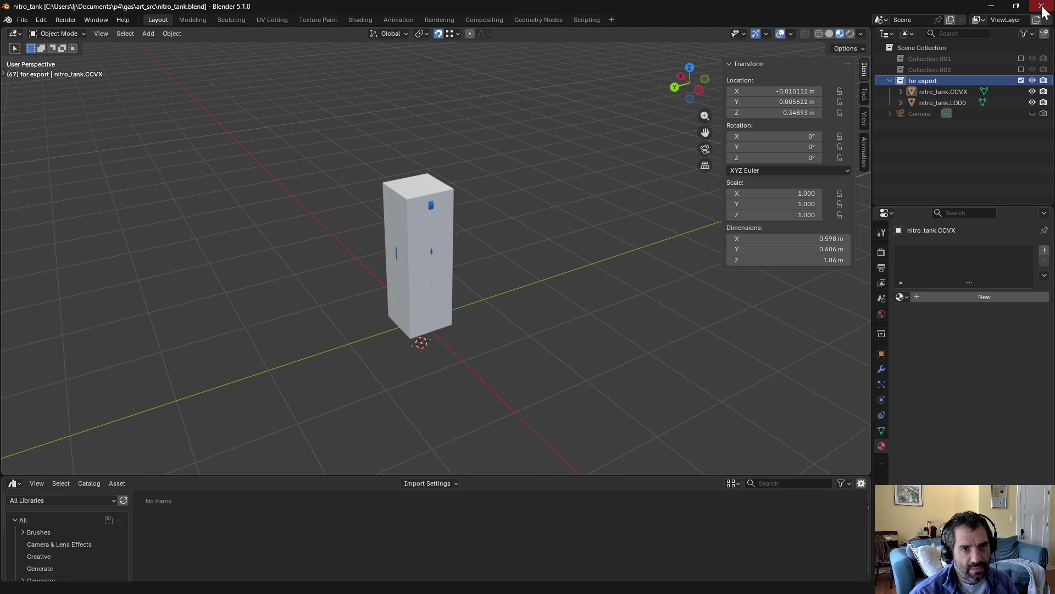
key("alt+Tab")
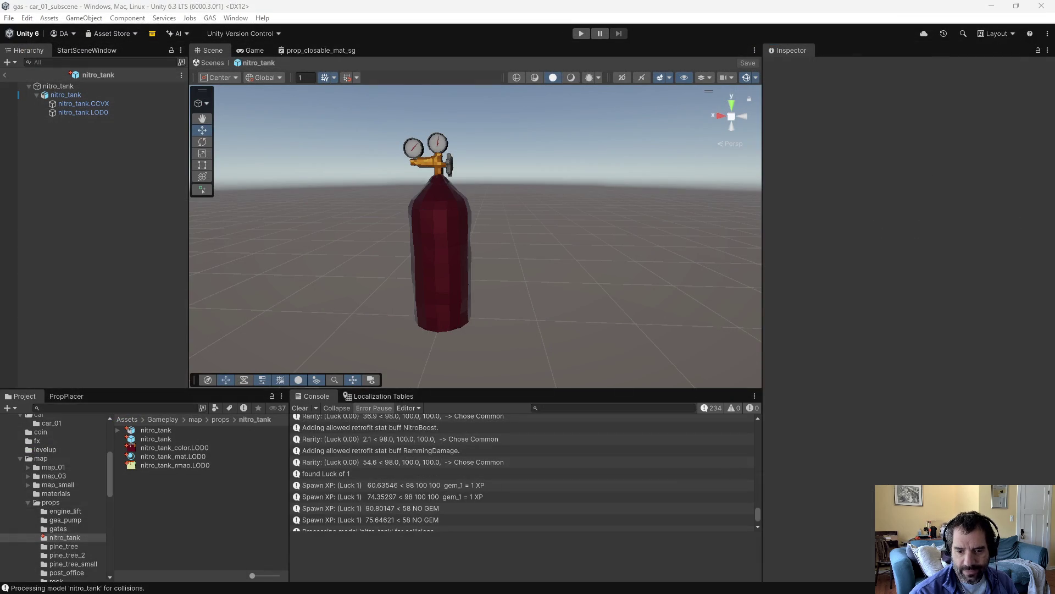
key("alt+Tab")
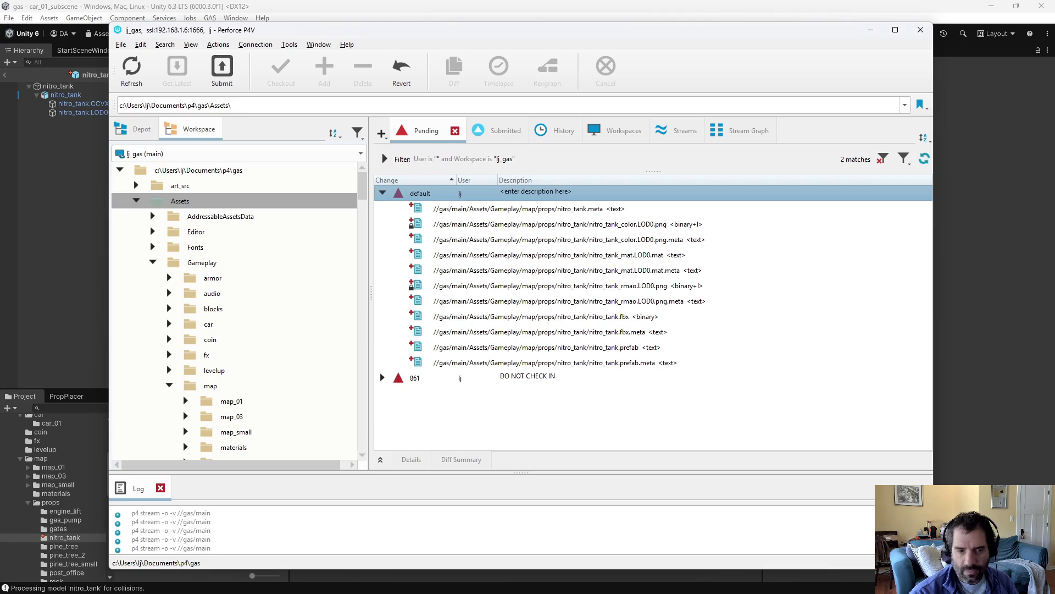
Step: Reconcile offline work on the workspace root to add nitro_tank.blend to the default changelist
right_click(220, 170)
left_click(255, 148)
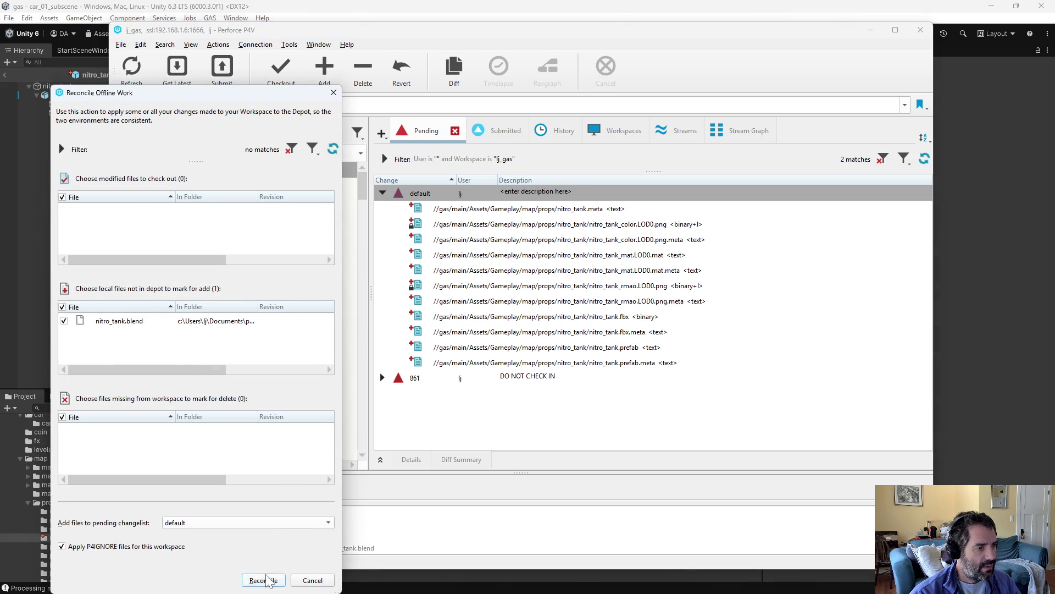
left_click(260, 578)
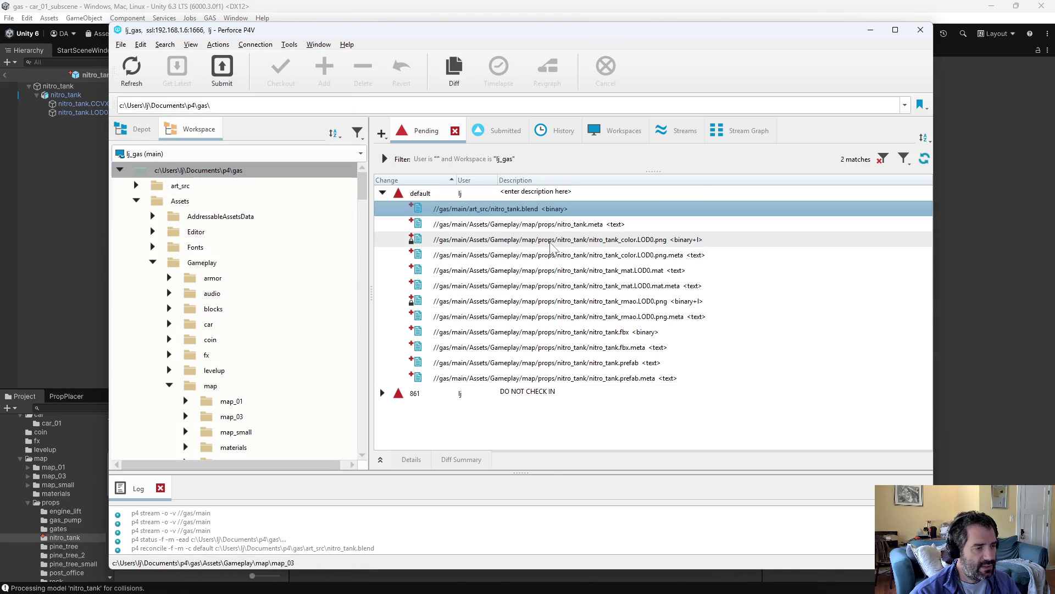
Step: Review the pending nitro_tank files in the default changelist down to nitro_tank.fbx
left_click(594, 225)
mouse_move(687, 240)
left_mouse_down()
mouse_move(675, 318)
mouse_move(648, 332)
mouse_move(643, 418)
left_mouse_up()
right_click(503, 196)
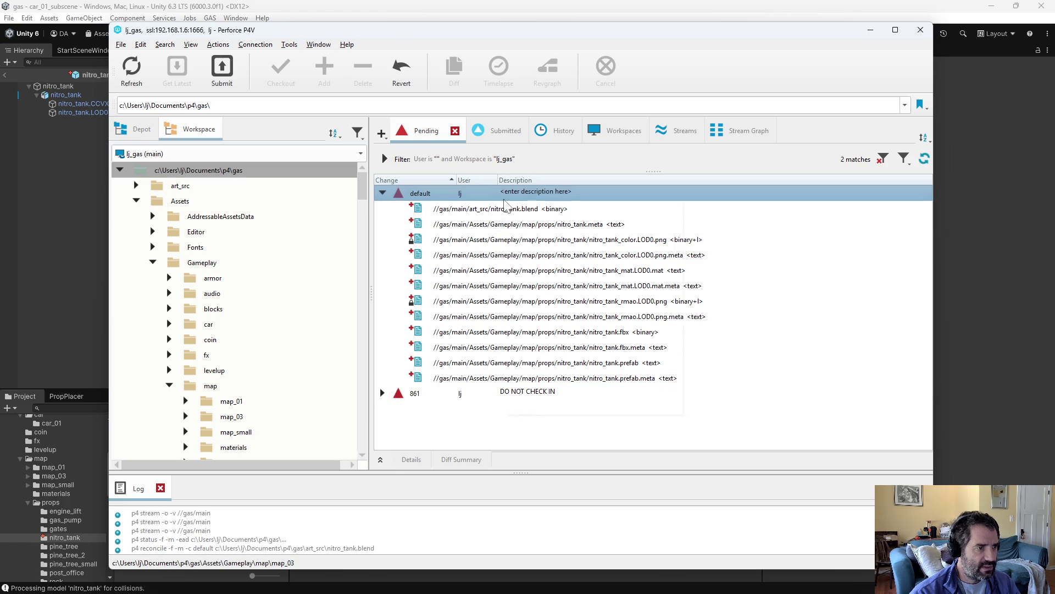
left_click(522, 204)
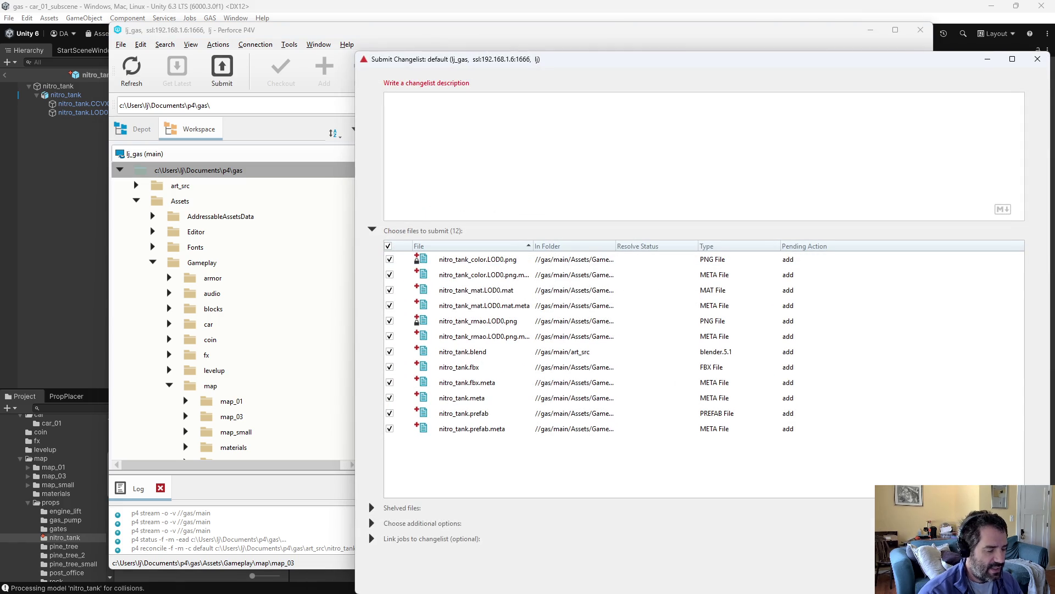
Step: Describe the changelist as a new nitro_tank prop for the player's nitro count, not hooked up yet, and submit
type("added new ")
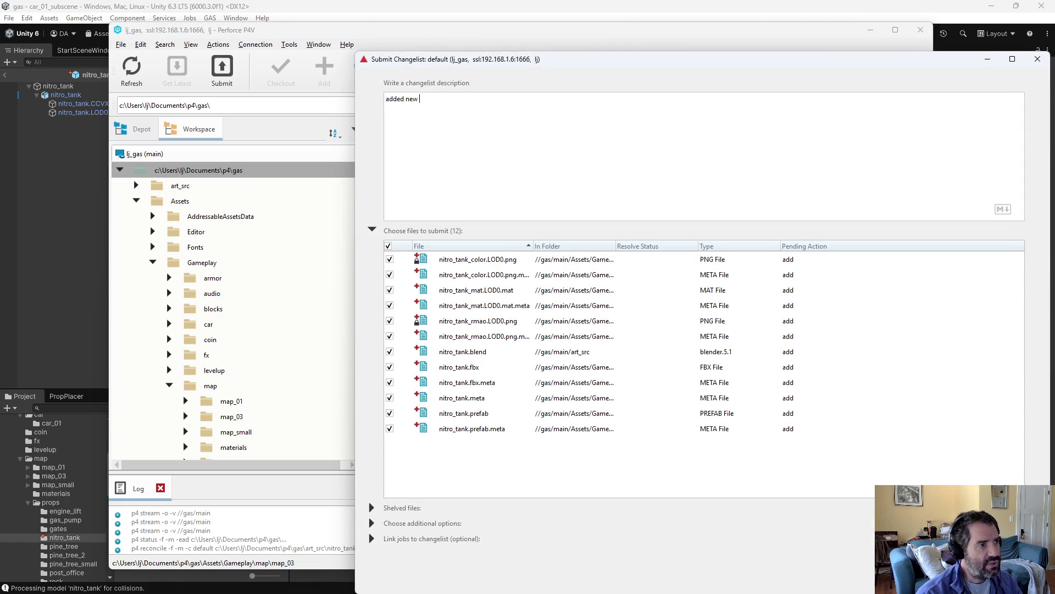
type("nitro_")
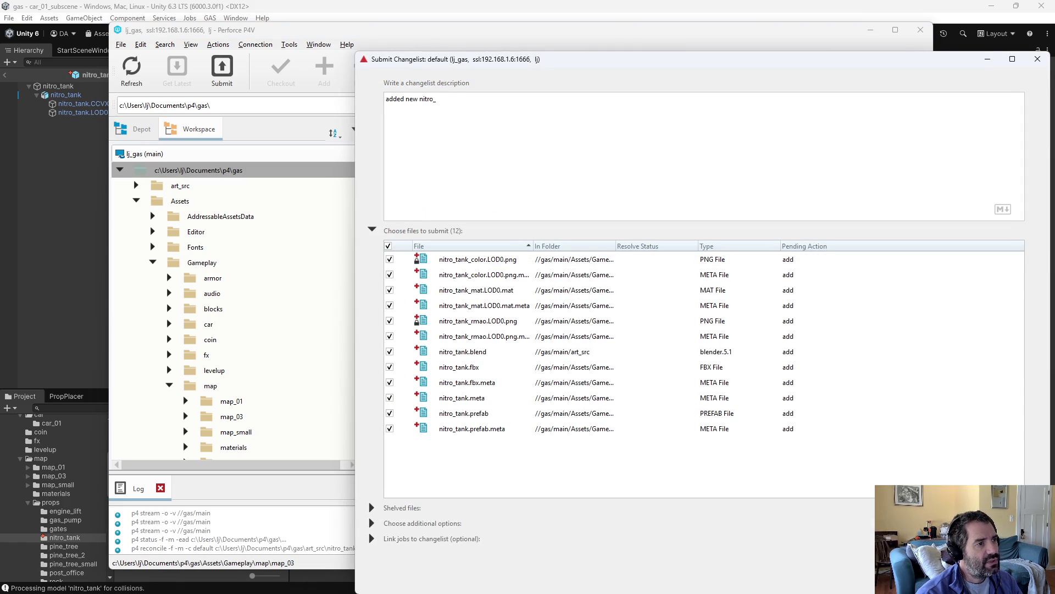
type("tank prop for")
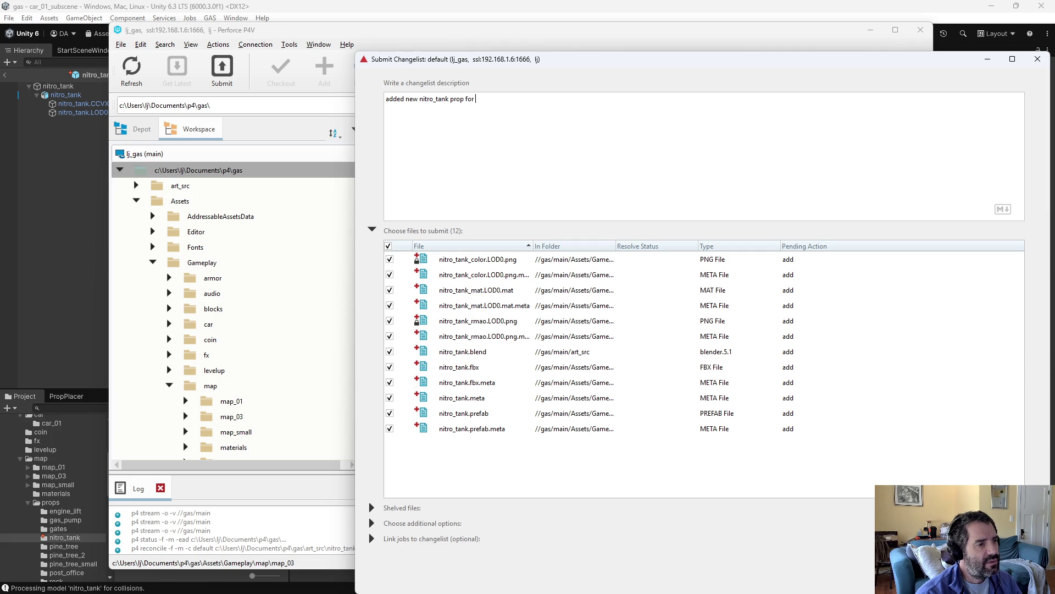
key("BackSpace")
key("BackSpace")
key("BackSpace")
type("to ")
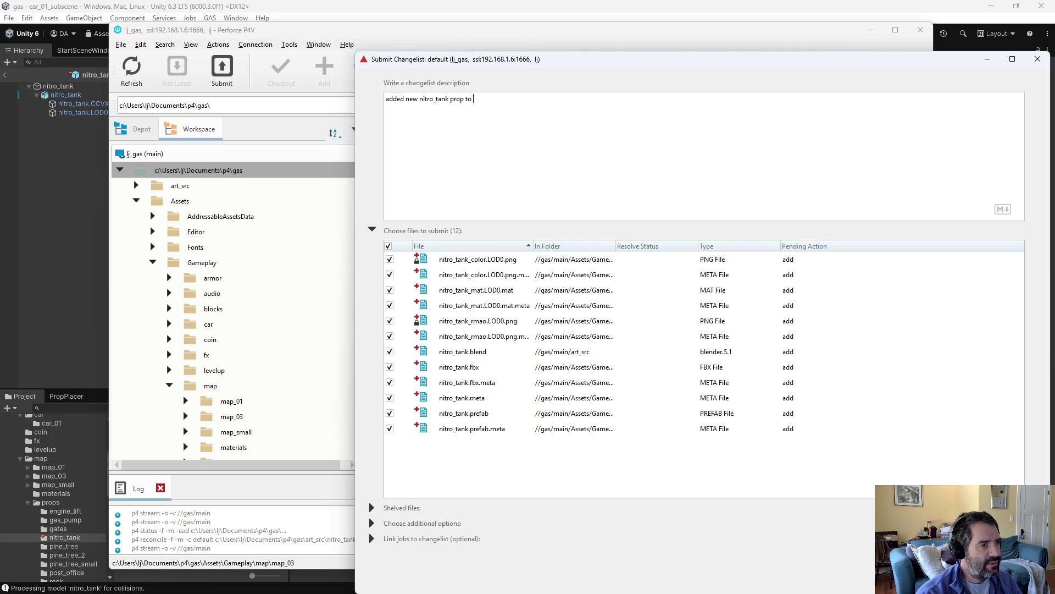
type("be used for n")
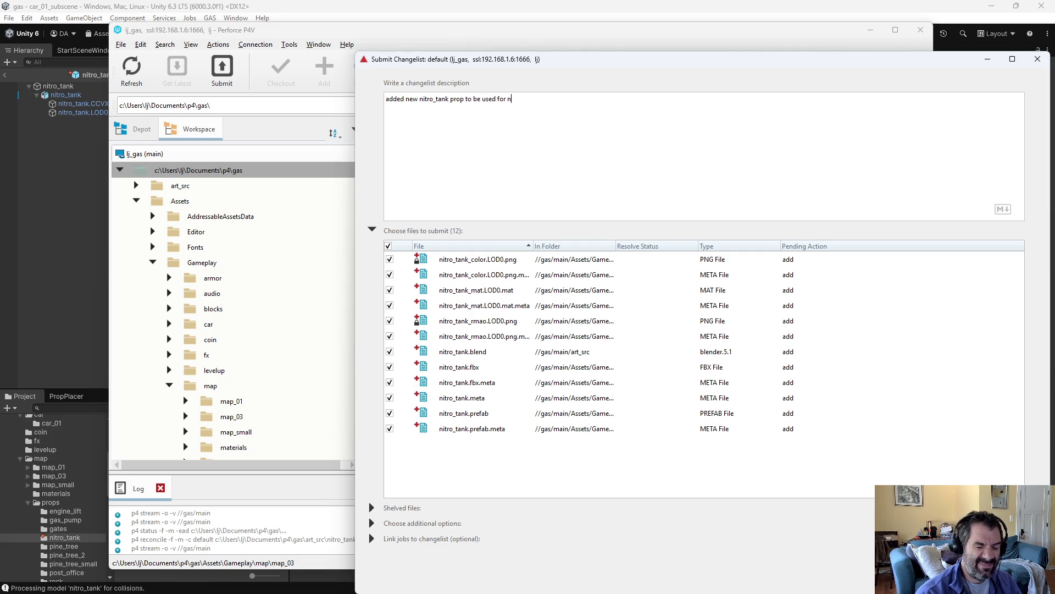
key("BackSpace")
type("adding a nitro")
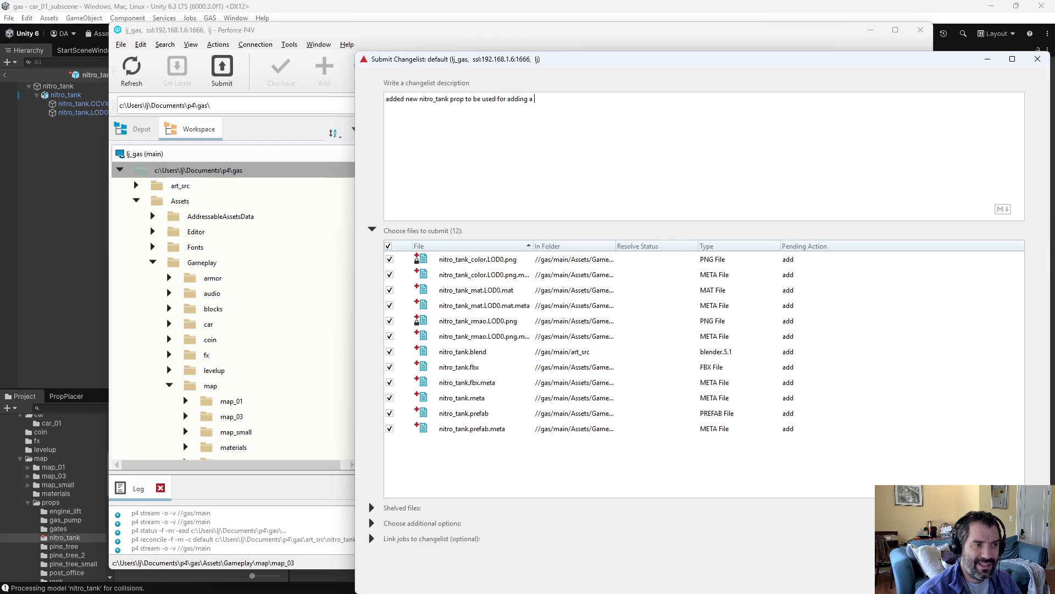
key("BackSpace")
key("BackSpace")
key("BackSpace")
type("to the player's ")
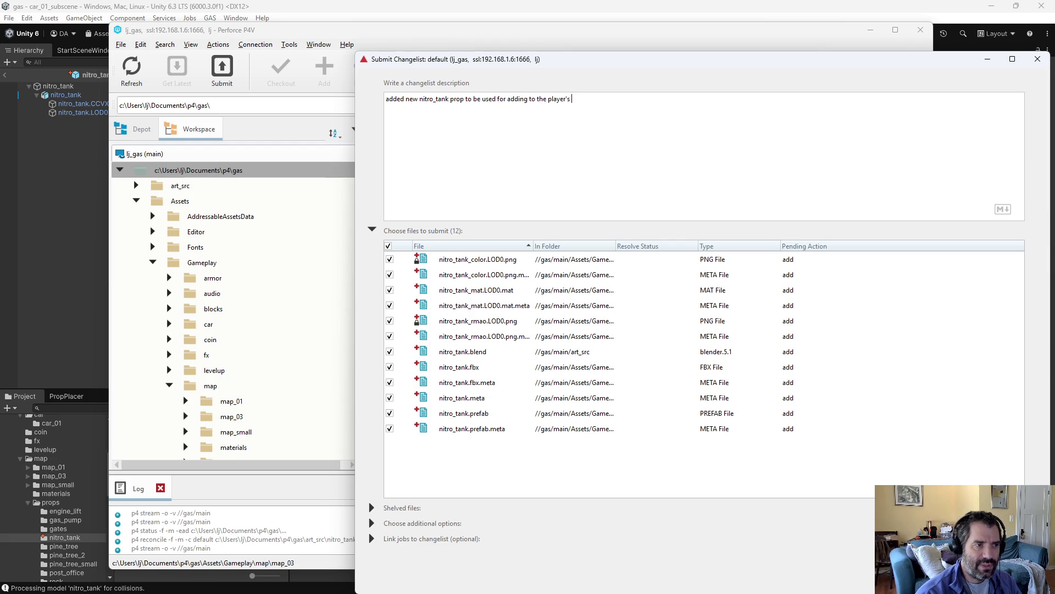
type("nitro count ")
type("- Not hooked up ye")
type("t at all.")
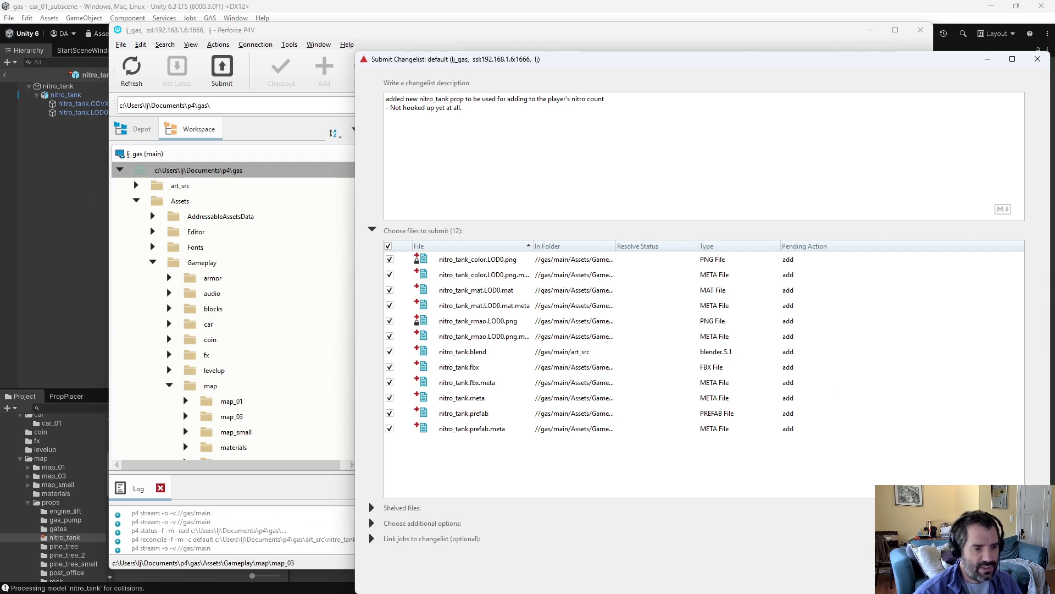
key("ctrl+Return")
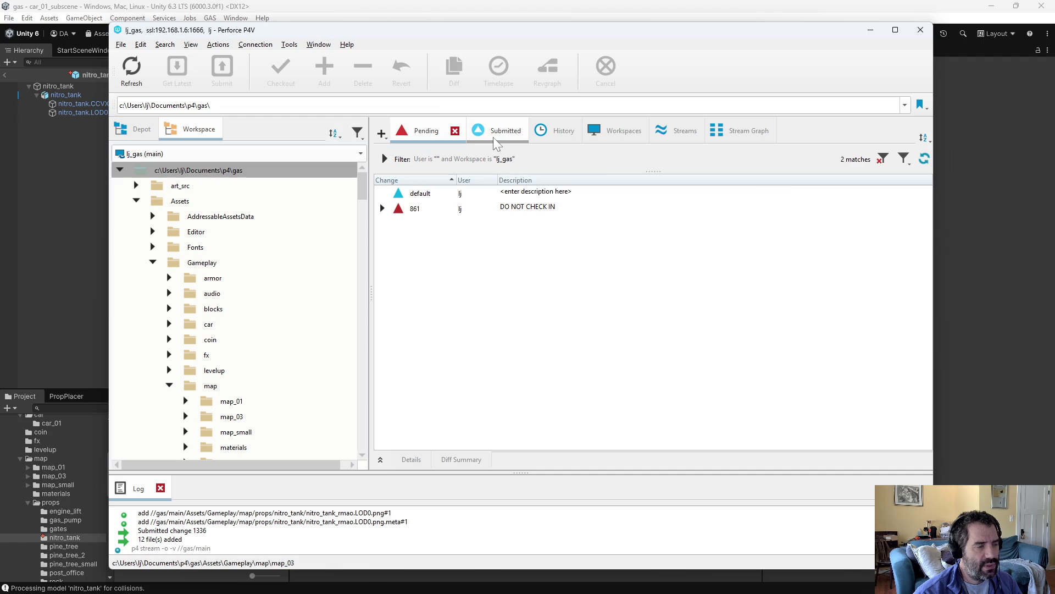
Step: Open the Submitted changelists and read the descriptions of changes 1334, 1327 and 1335
left_click(494, 138)
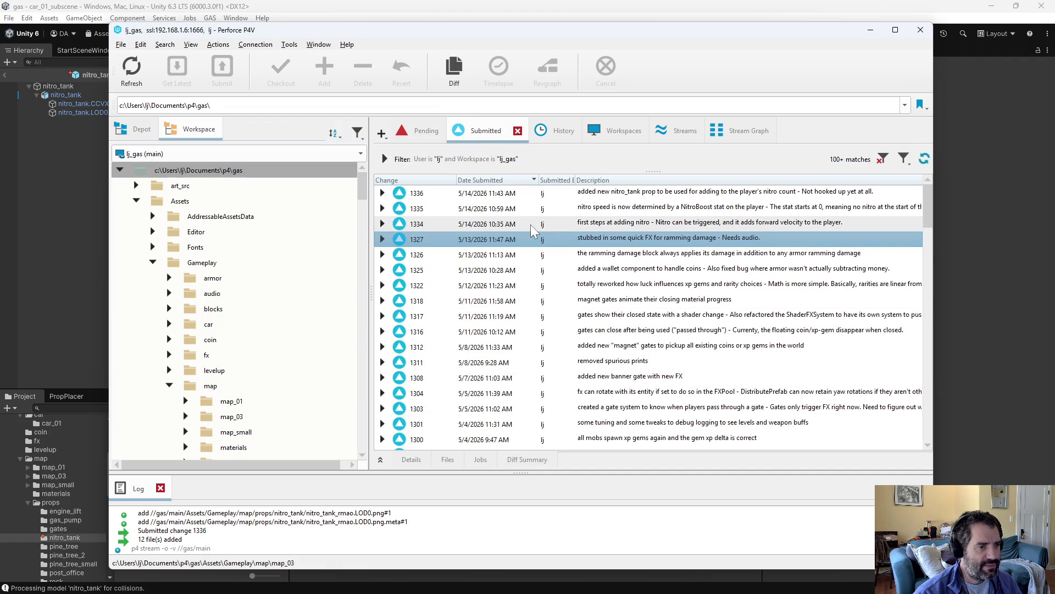
left_click(662, 222)
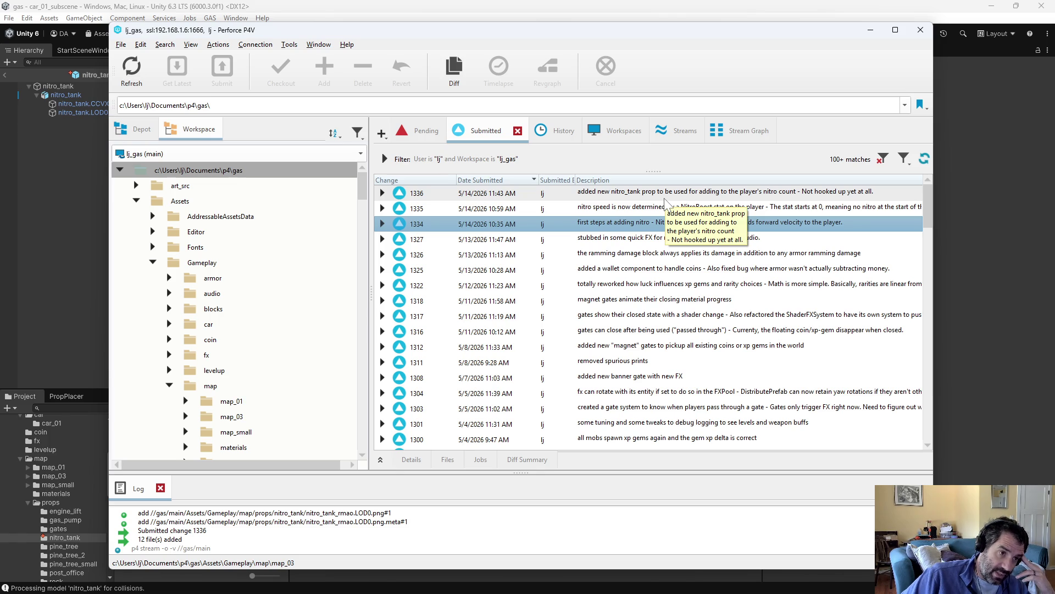
left_click(638, 238)
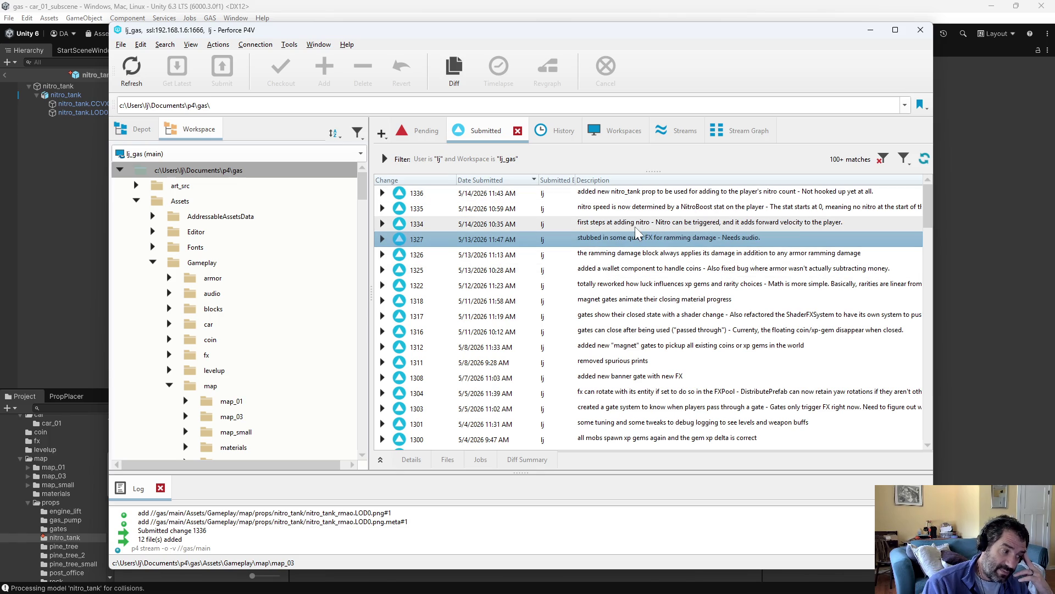
left_click(636, 225)
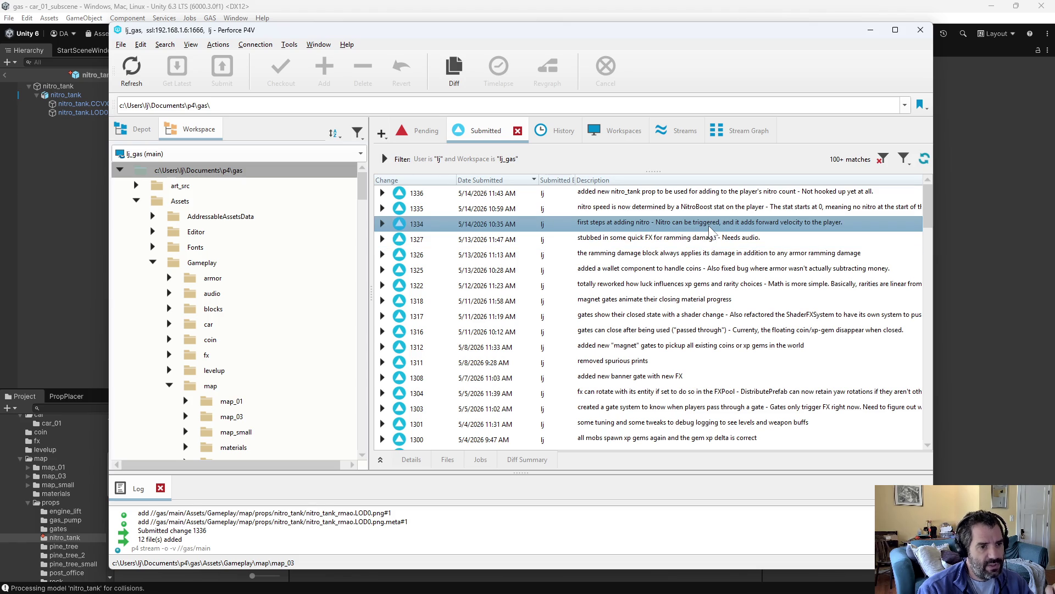
left_click(650, 214)
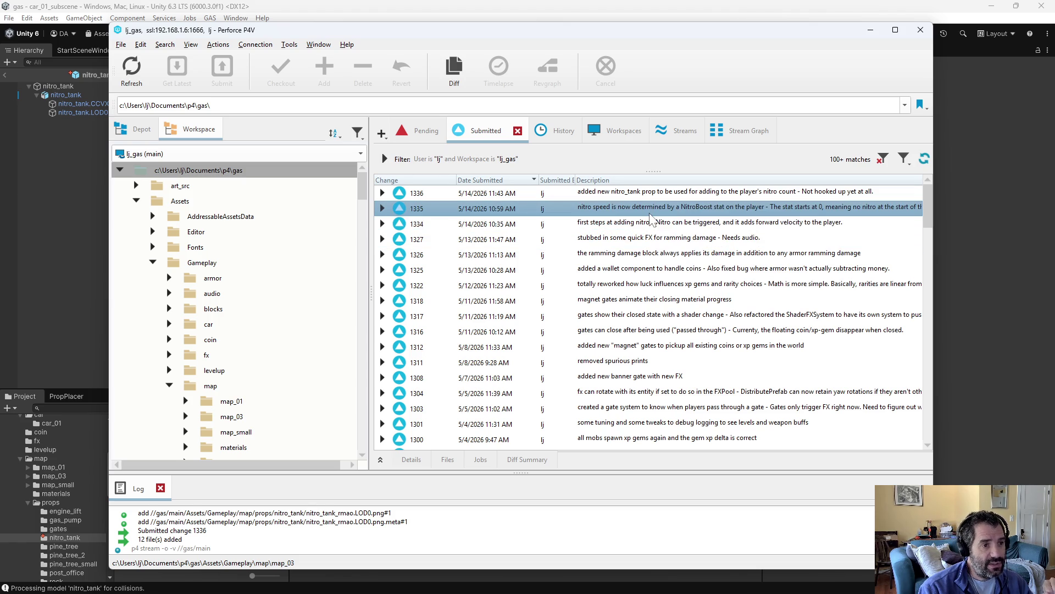